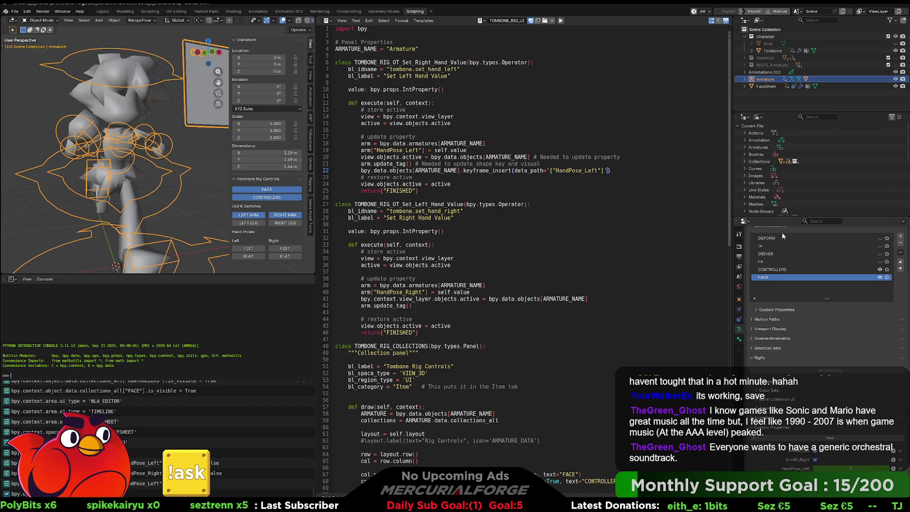
# Search the command menu for 'fream', then close the search after it finds nothing.
pyautogui.press('F3')
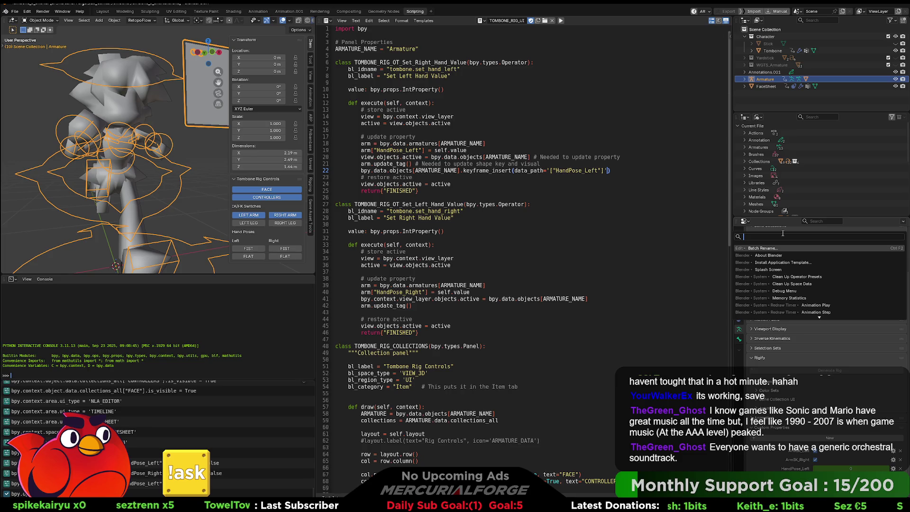
pyautogui.write('fream')
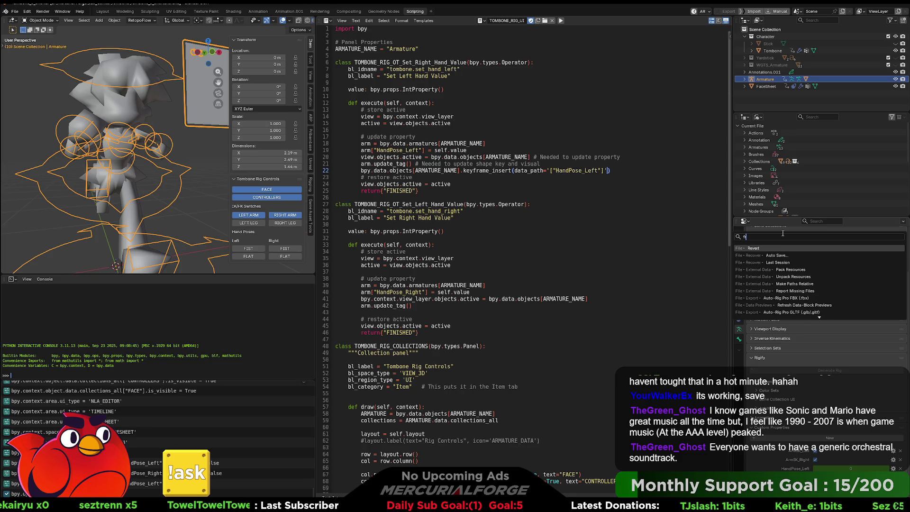
pyautogui.press('BackSpace')
pyautogui.press('BackSpace')
pyautogui.press('BackSpace')
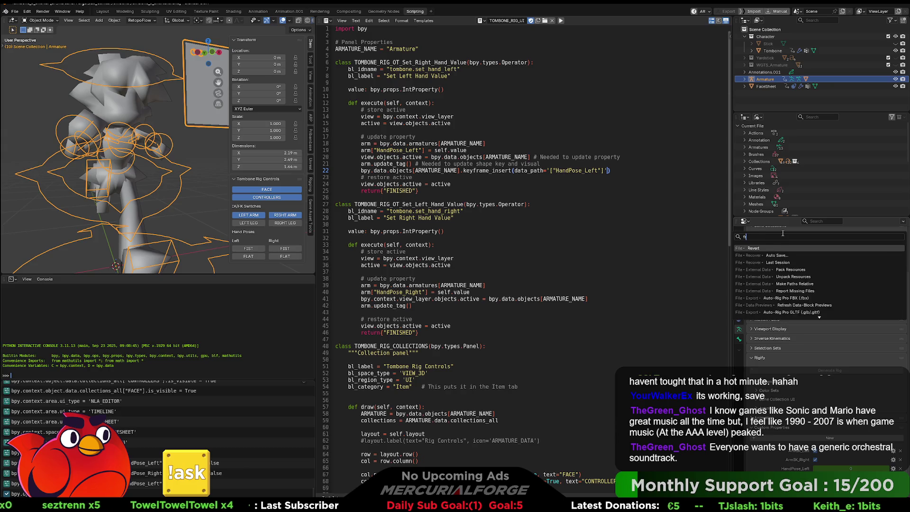
pyautogui.press('Escape')
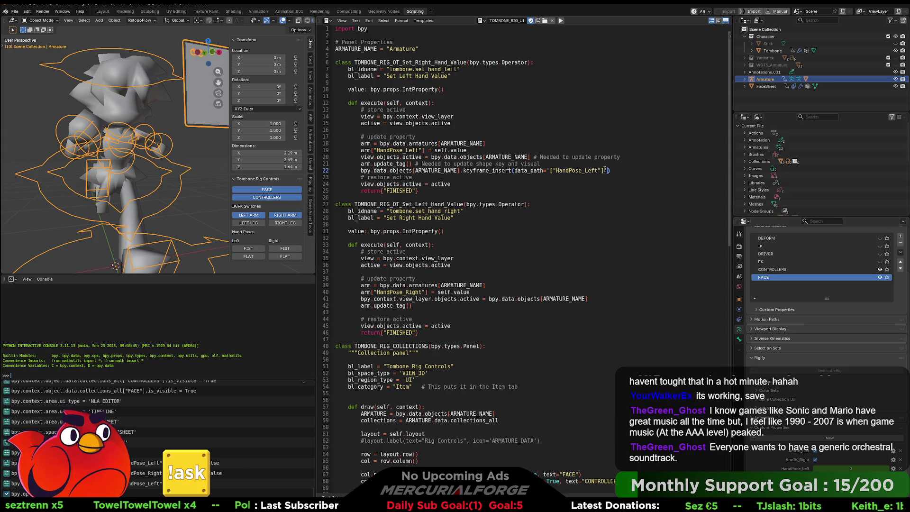
# Add ', frame=bpy.context.scene.frame_current' to the keyframe_insert call on line 22.
pyautogui.write(', frame=')
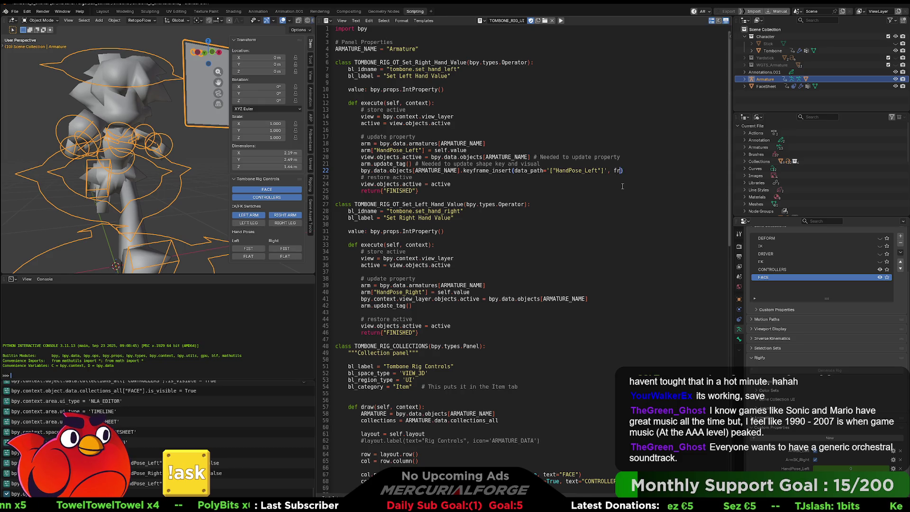
pyautogui.write('bpy.')
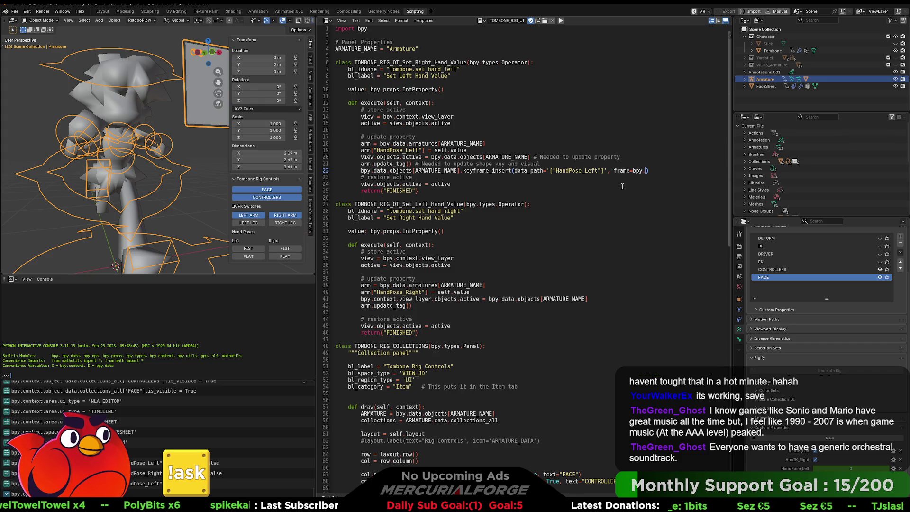
pyautogui.write('context.scen')
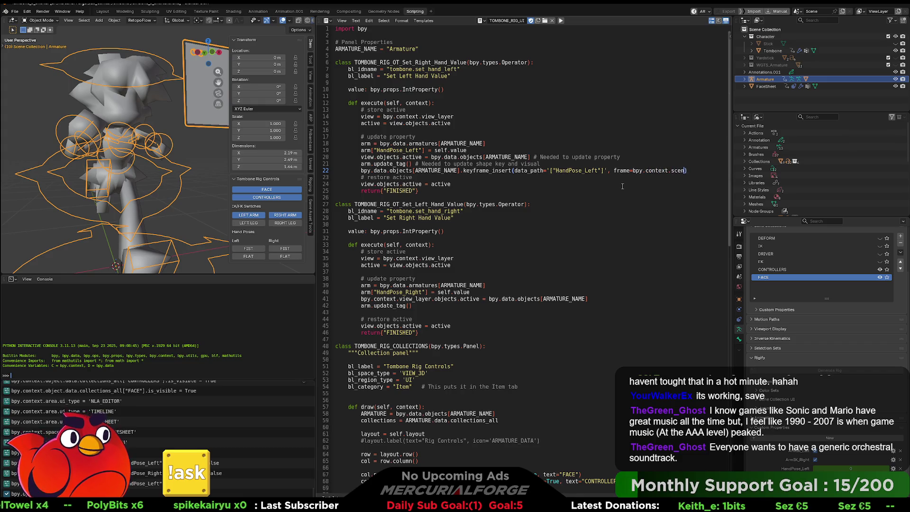
pyautogui.write('e.f')
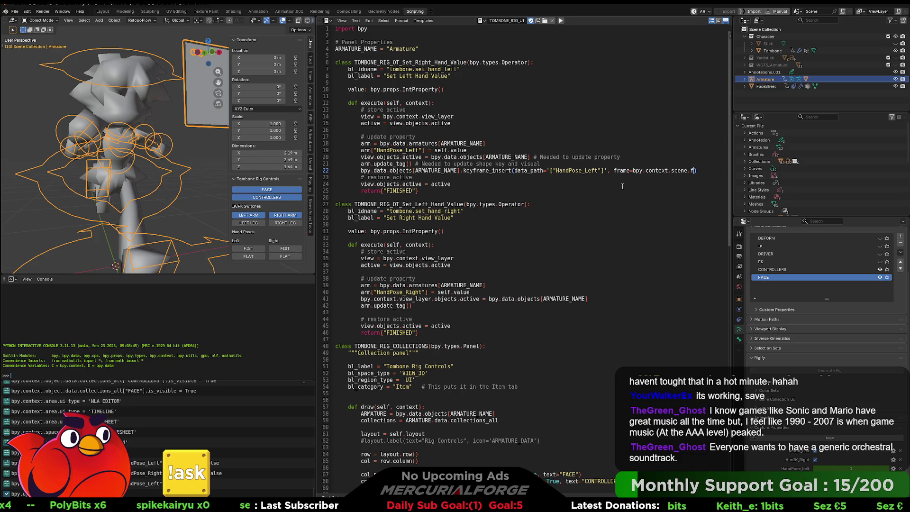
pyautogui.write('rame_')
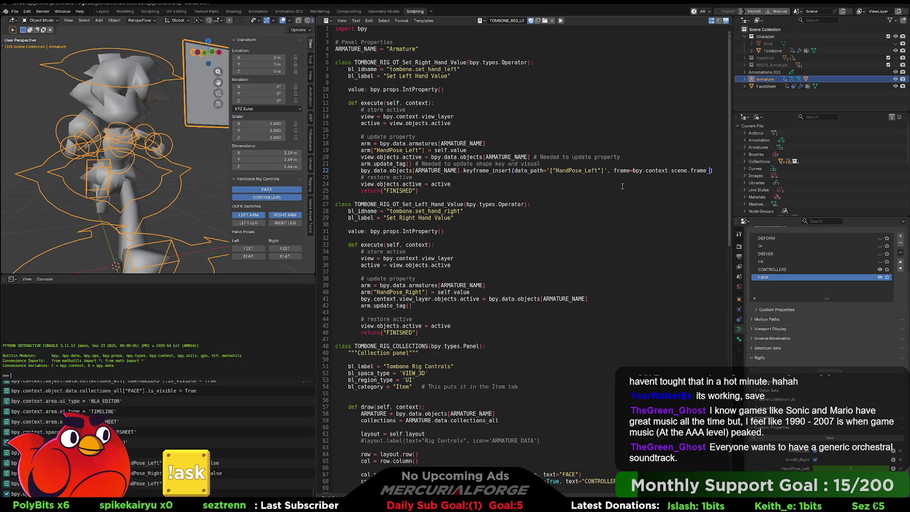
pyautogui.hotkey('ctrl', 'space')
pyautogui.press('Return')
pyautogui.press('Down')
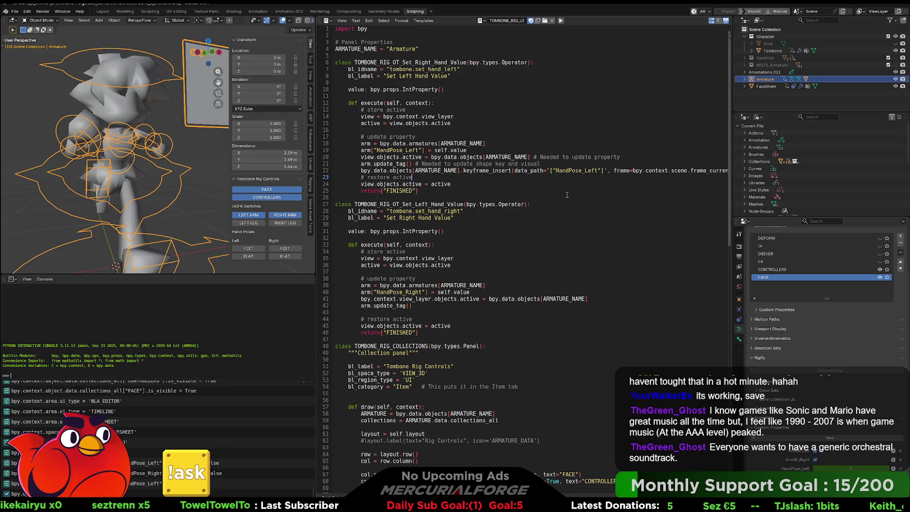
# Insert a blank line before the restore comment, re-run the rig script, and switch to Animation.
pyautogui.click(362, 177)
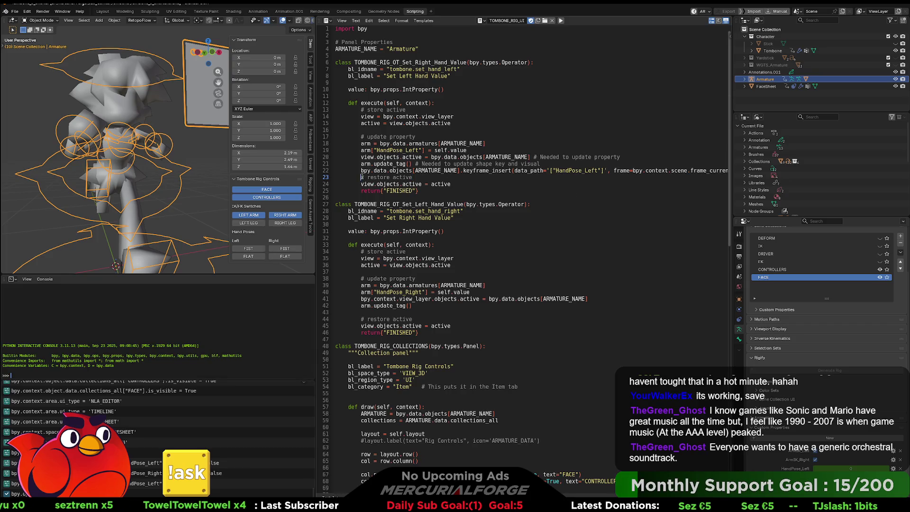
pyautogui.press('Return')
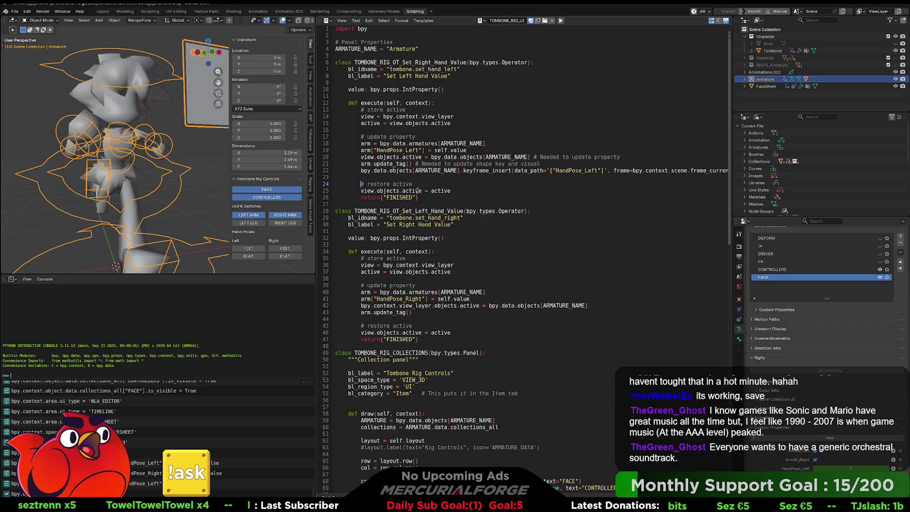
pyautogui.click(436, 177)
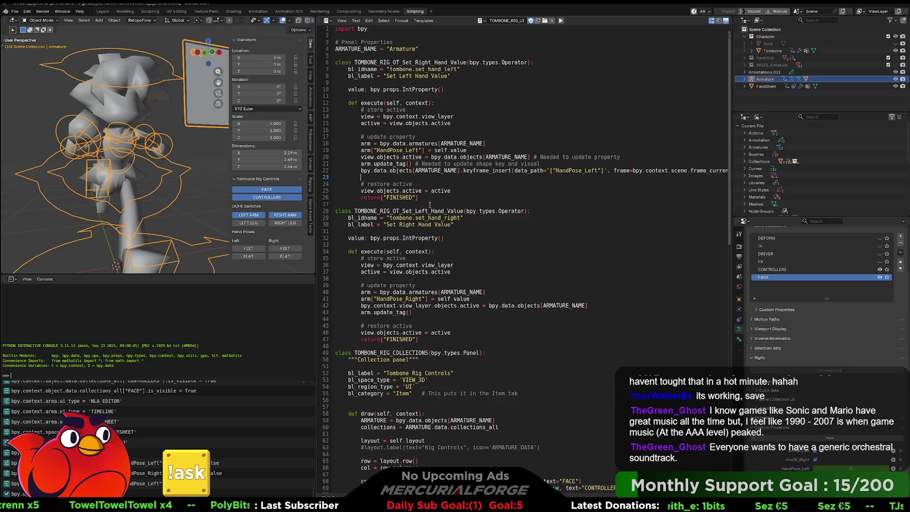
pyautogui.click(561, 20)
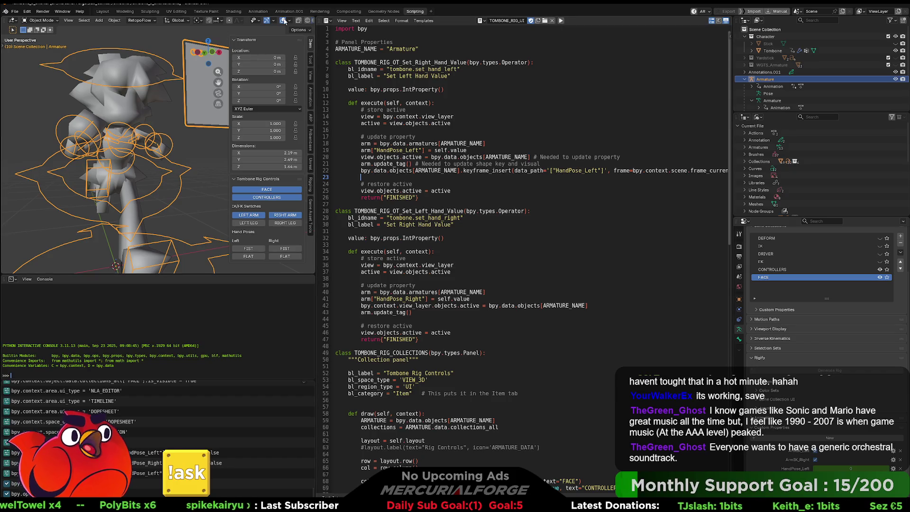
pyautogui.click(256, 11)
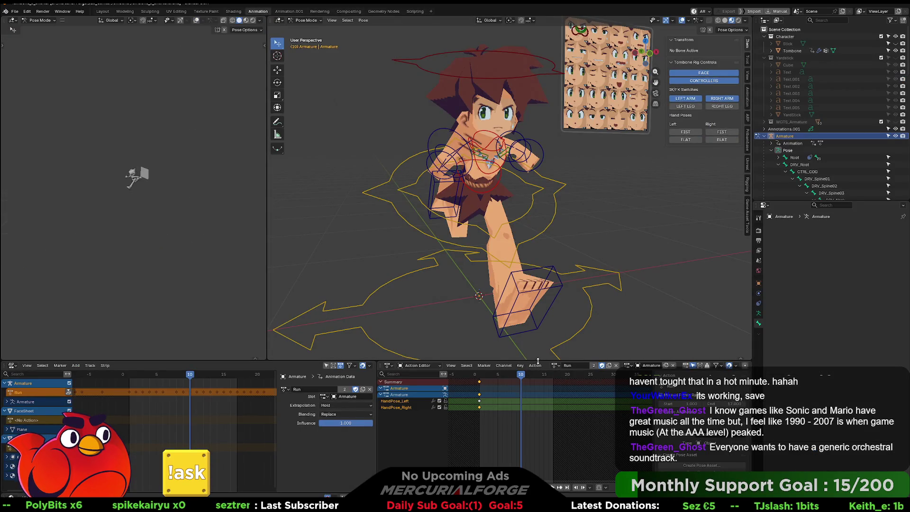
# Set the right hand flat, move to frame 11, hit the Left FLAT error, and return to Scripting.
pyautogui.click(722, 140)
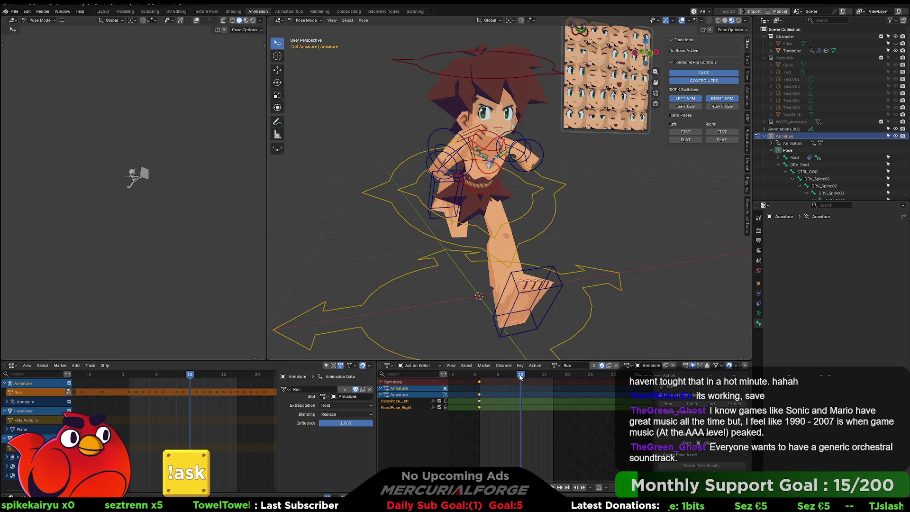
pyautogui.moveTo(518, 377)
pyautogui.mouseDown()
pyautogui.moveTo(539, 378)
pyautogui.moveTo(520, 376)
pyautogui.mouseUp()
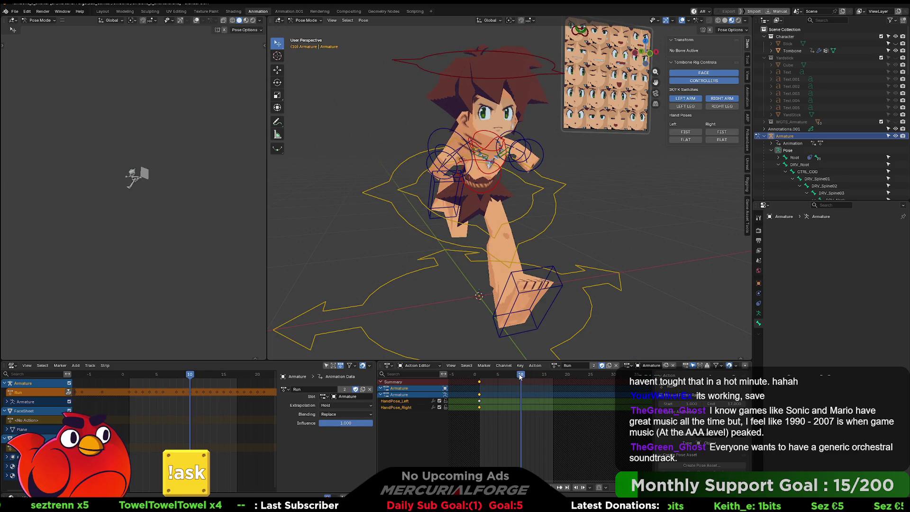
pyautogui.click(694, 141)
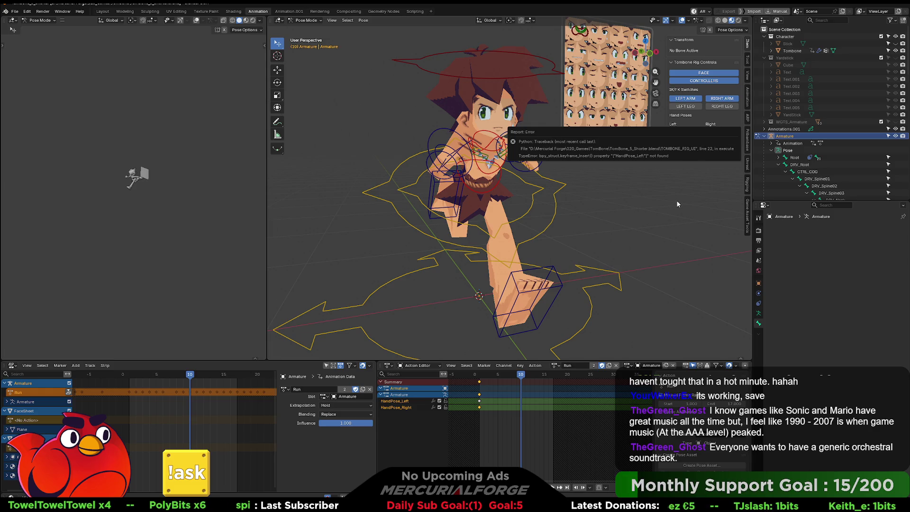
pyautogui.click(415, 11)
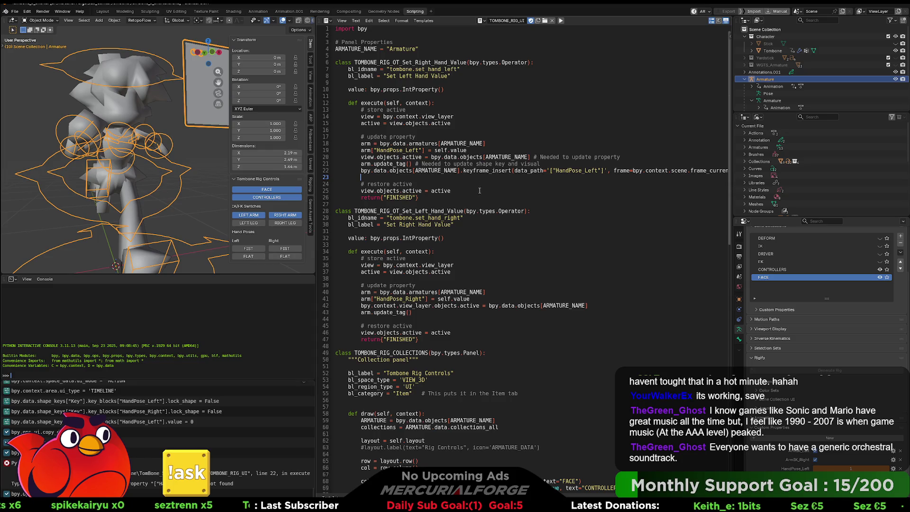
# Replace bpy.data.objects[ARMATURE_NAME] with arm on line 22 and re-run the rig script.
pyautogui.click(253, 256)
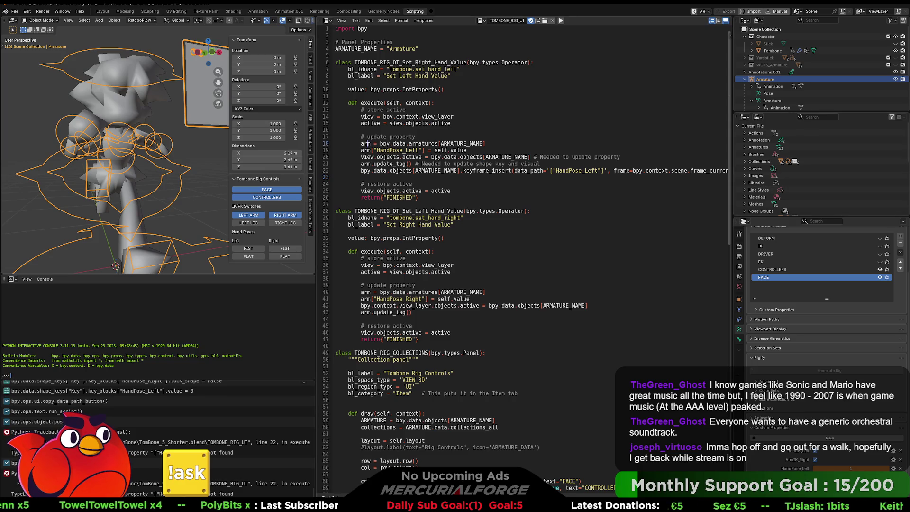
pyautogui.doubleClick(365, 143)
pyautogui.hotkey('ctrl', 'c')
pyautogui.moveTo(460, 171); pyautogui.dragTo(365, 172)
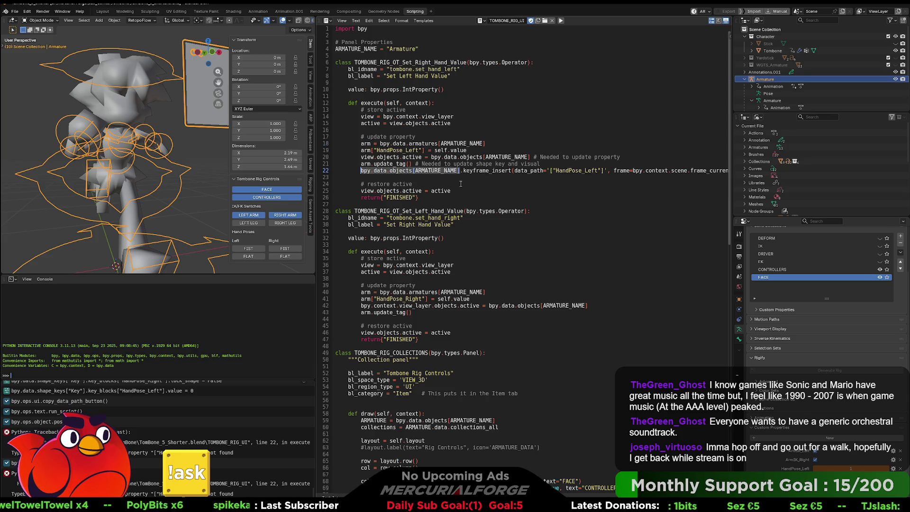
pyautogui.hotkey('ctrl', 'v')
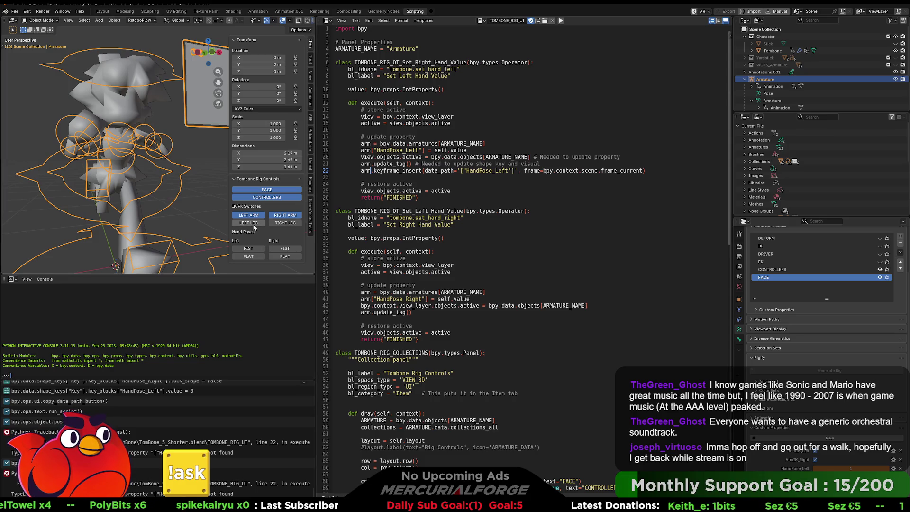
pyautogui.click(561, 21)
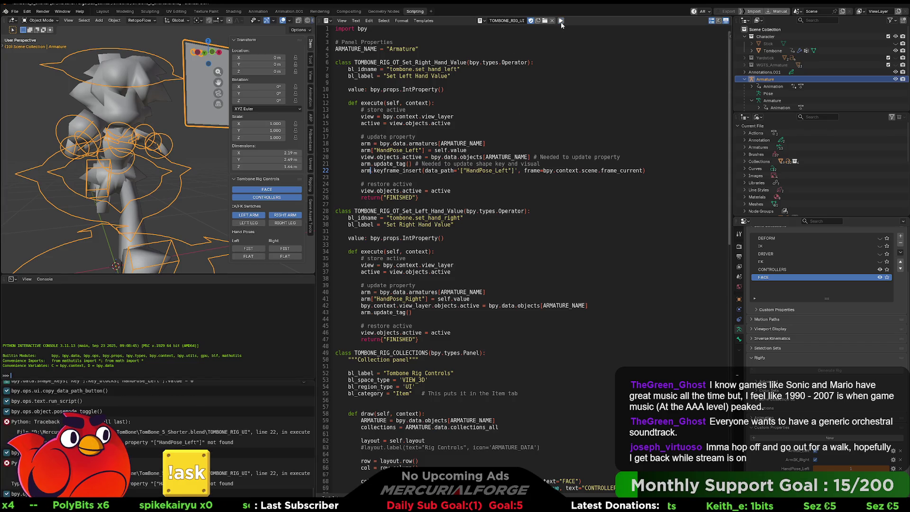
# In the Animation workspace, key the left hand flat at frame 10 and scrub nearby frames.
pyautogui.click(258, 11)
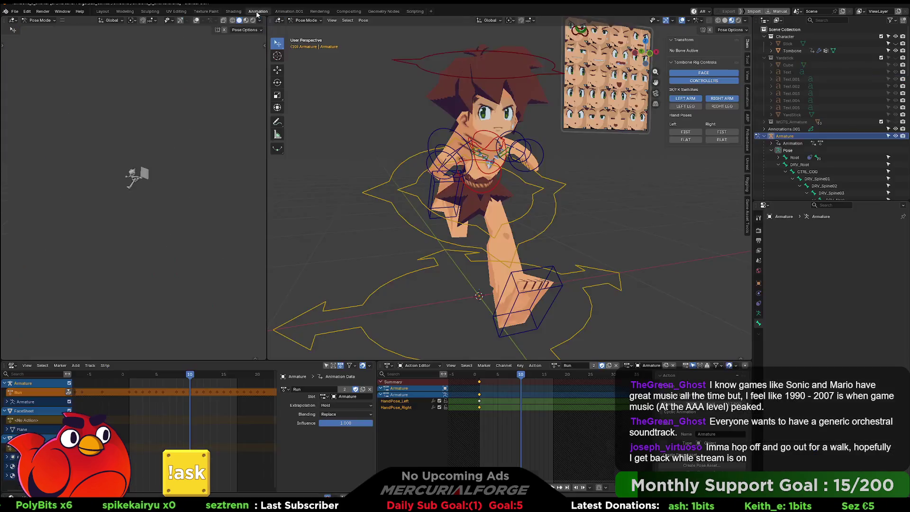
pyautogui.click(288, 12)
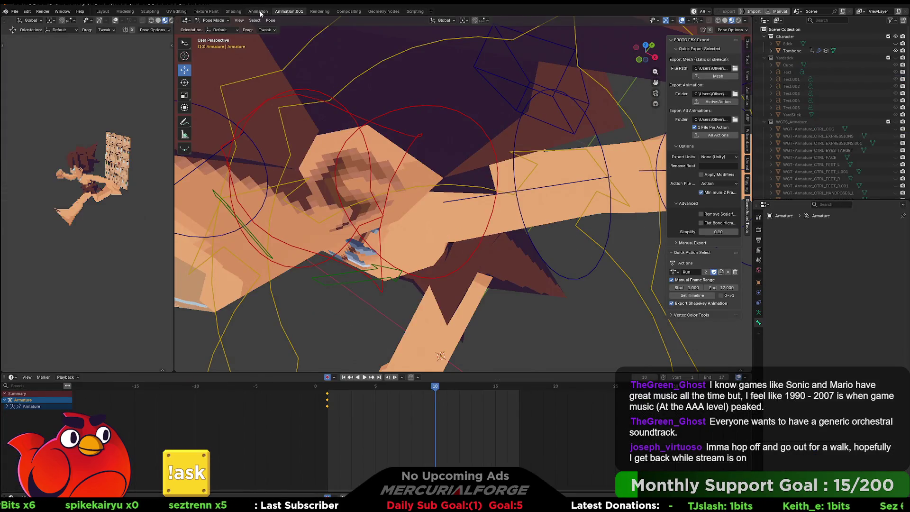
pyautogui.click(261, 11)
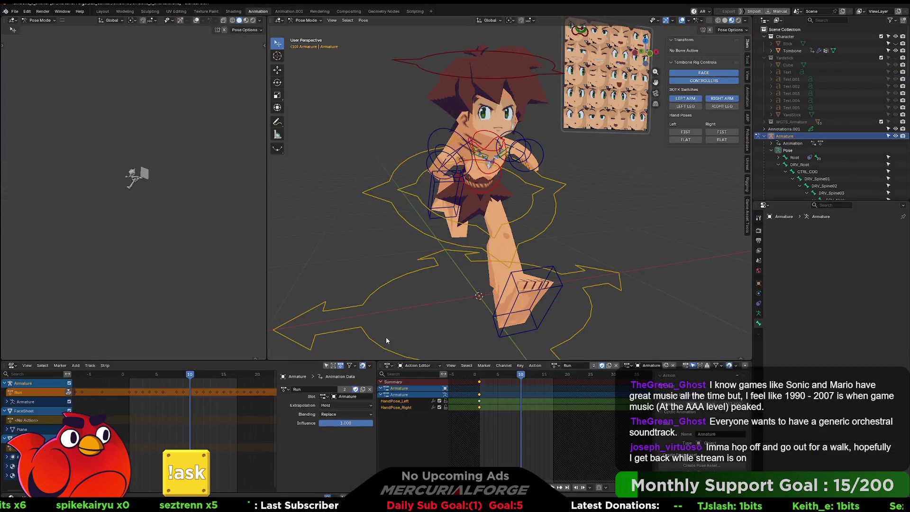
pyautogui.click(687, 140)
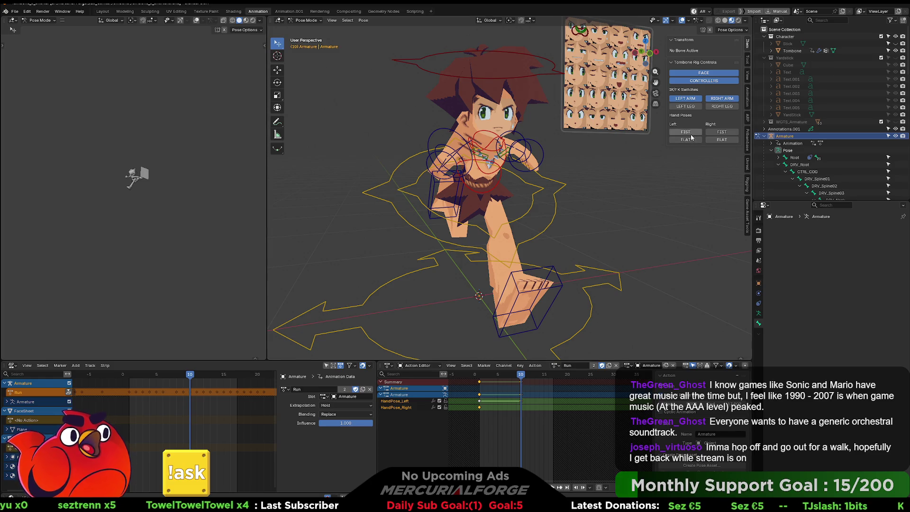
pyautogui.moveTo(522, 375)
pyautogui.mouseDown()
pyautogui.moveTo(510, 375)
pyautogui.moveTo(522, 377)
pyautogui.mouseUp()
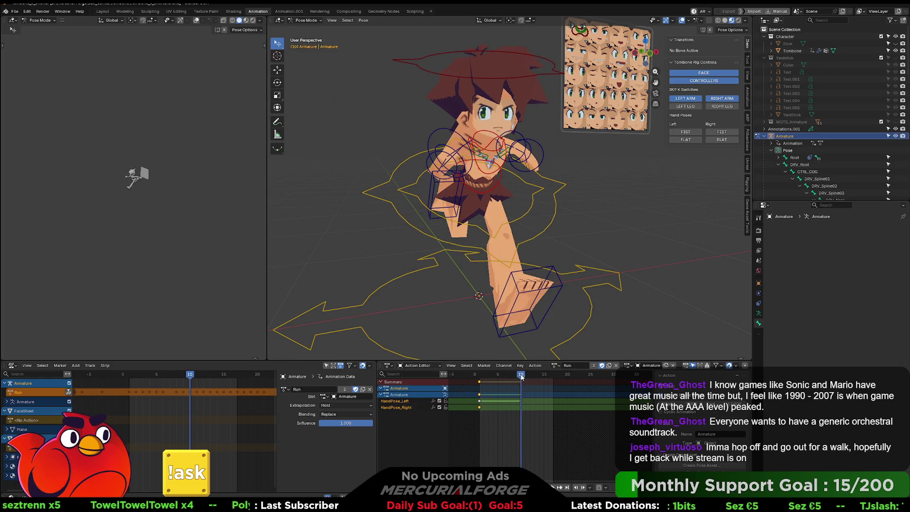
# Toggle the left hand between fist and flat, review the keys, and return to Scripting.
pyautogui.click(687, 133)
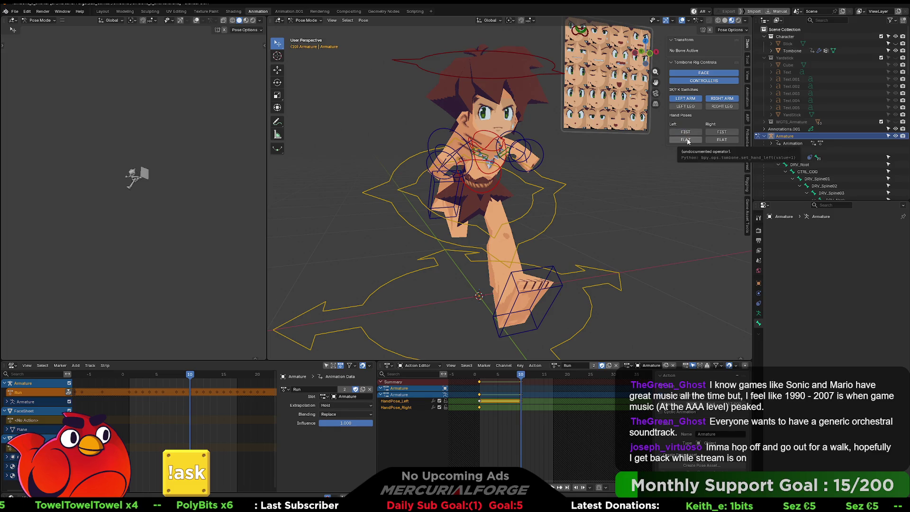
pyautogui.click(687, 140)
pyautogui.click(688, 133)
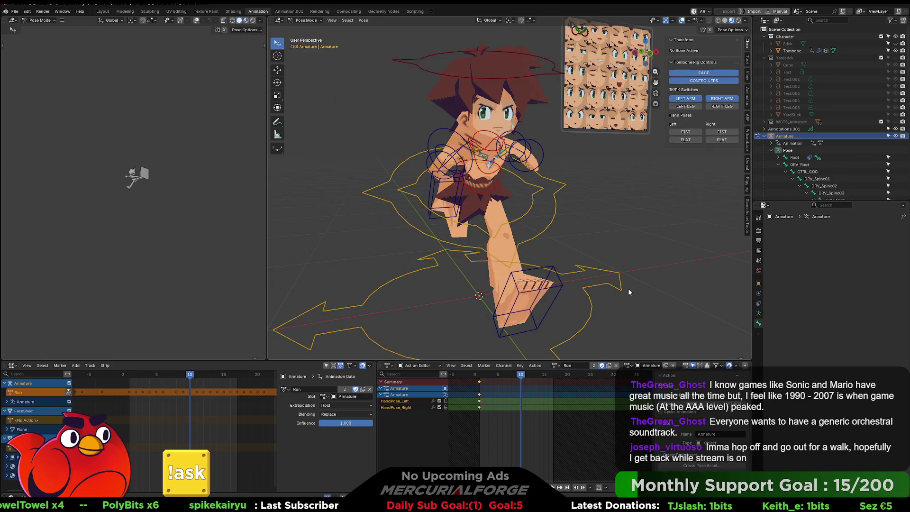
pyautogui.moveTo(522, 377)
pyautogui.mouseDown()
pyautogui.moveTo(503, 377)
pyautogui.moveTo(536, 377)
pyautogui.moveTo(511, 376)
pyautogui.moveTo(521, 376)
pyautogui.mouseUp()
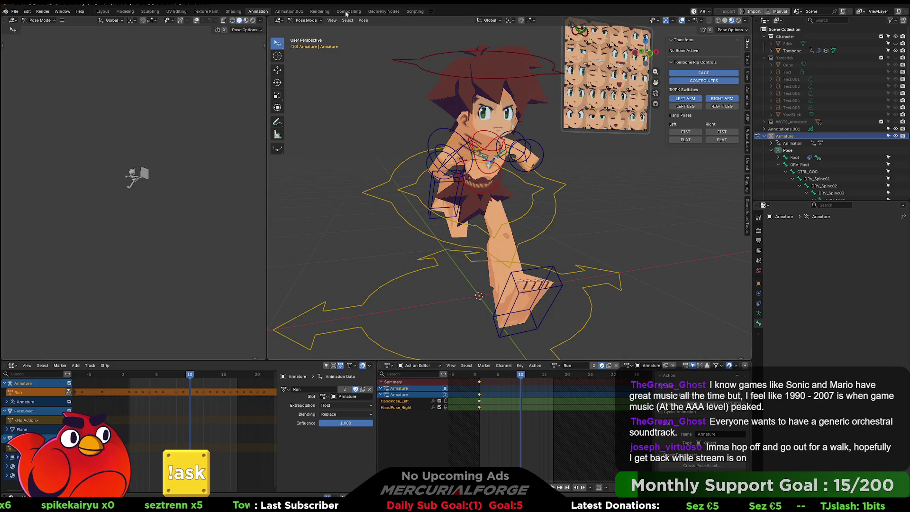
pyautogui.click(415, 11)
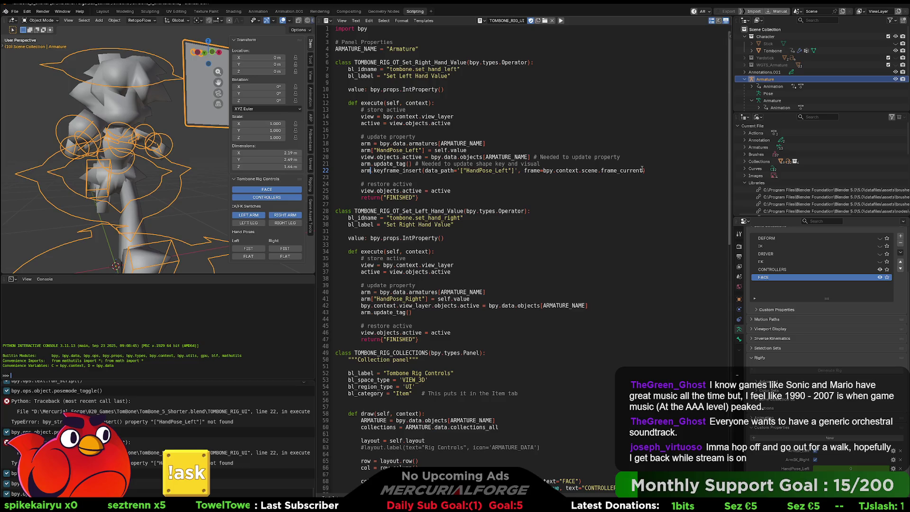
# Copy the line 22 keyframe_insert statement into empty line 44 of the right-hand operator.
pyautogui.moveTo(657, 170); pyautogui.dragTo(361, 171)
pyautogui.hotkey('ctrl', 'c')
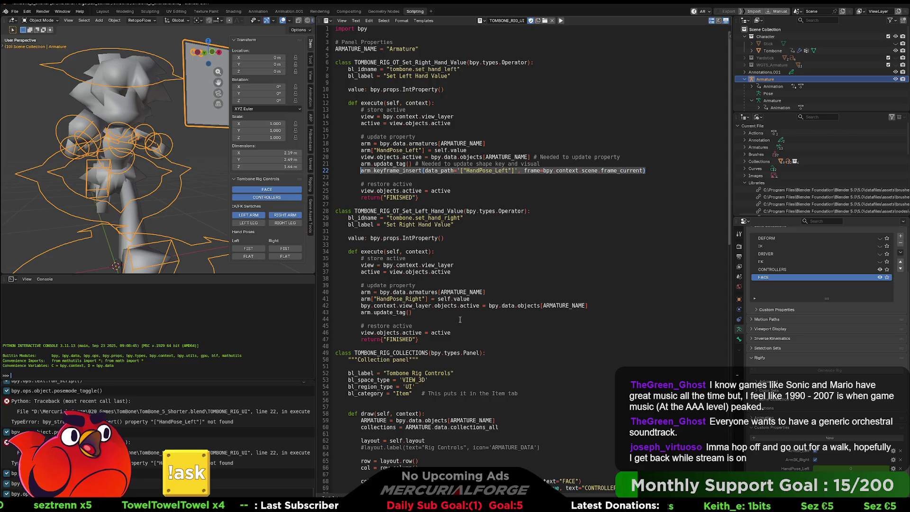
pyautogui.click(458, 319)
pyautogui.hotkey('ctrl', 'v')
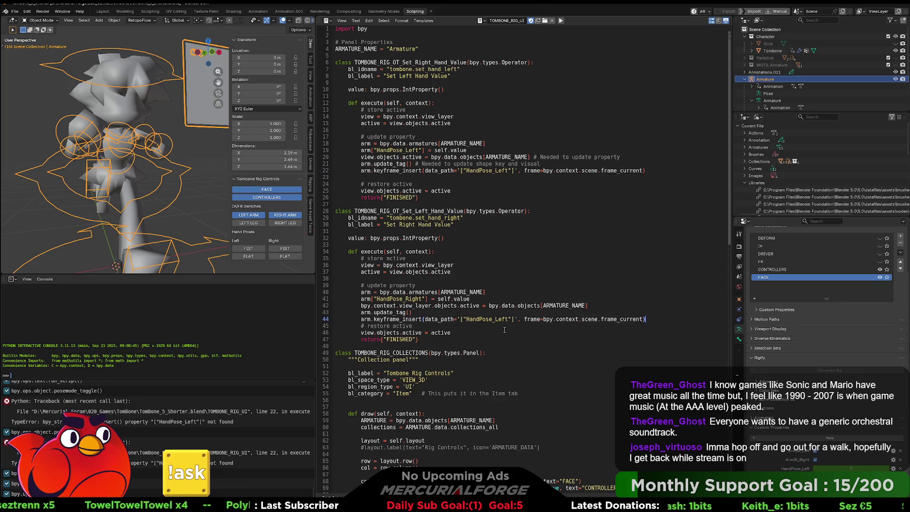
pyautogui.press('Return')
# Change HandPose_Left to HandPose_Right in the pasted line, then run and save the script.
pyautogui.click(508, 319)
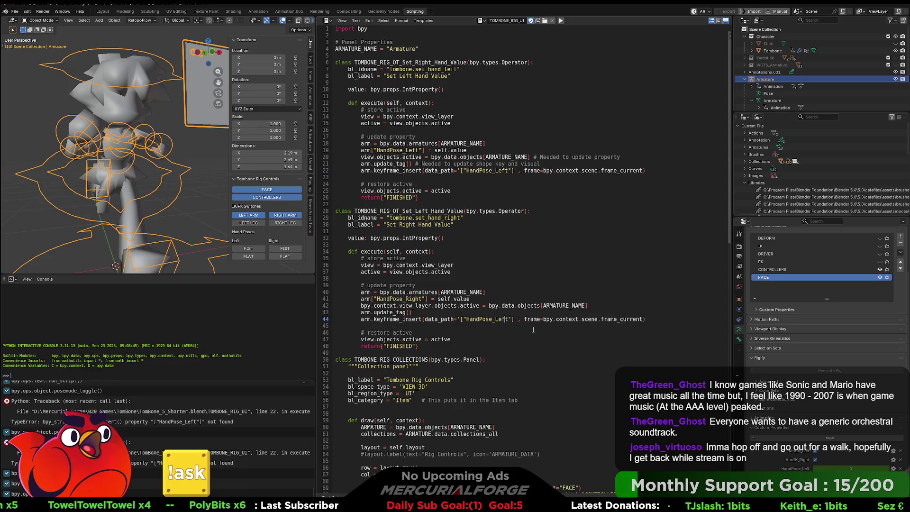
pyautogui.press('BackSpace')
pyautogui.press('BackSpace')
pyautogui.press('BackSpace')
pyautogui.write('Right')
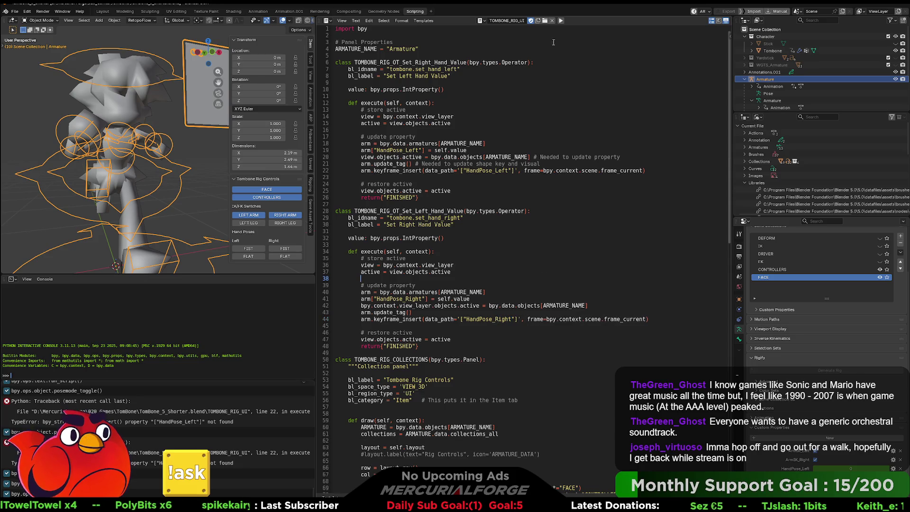
pyautogui.click(561, 21)
pyautogui.hotkey('ctrl', 's')
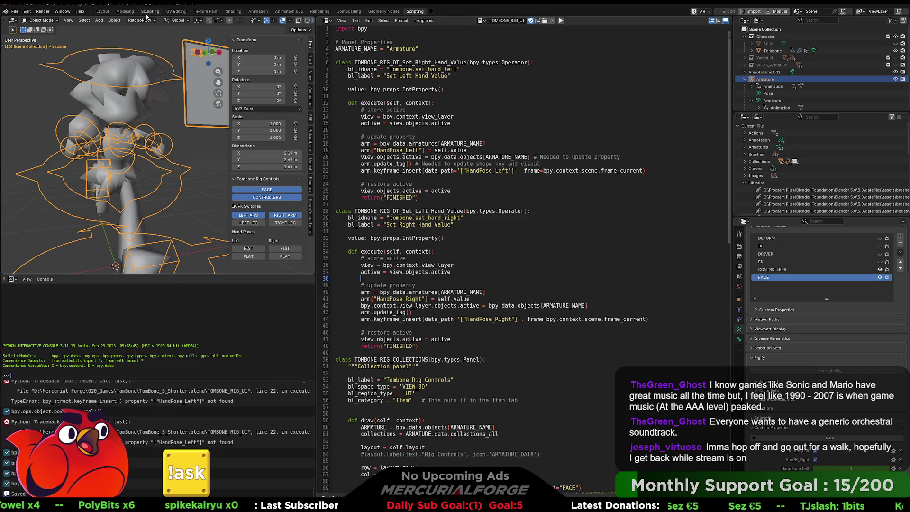
# Key the right hand flat and scrub the timeline across frames 1 to 17.
pyautogui.click(258, 11)
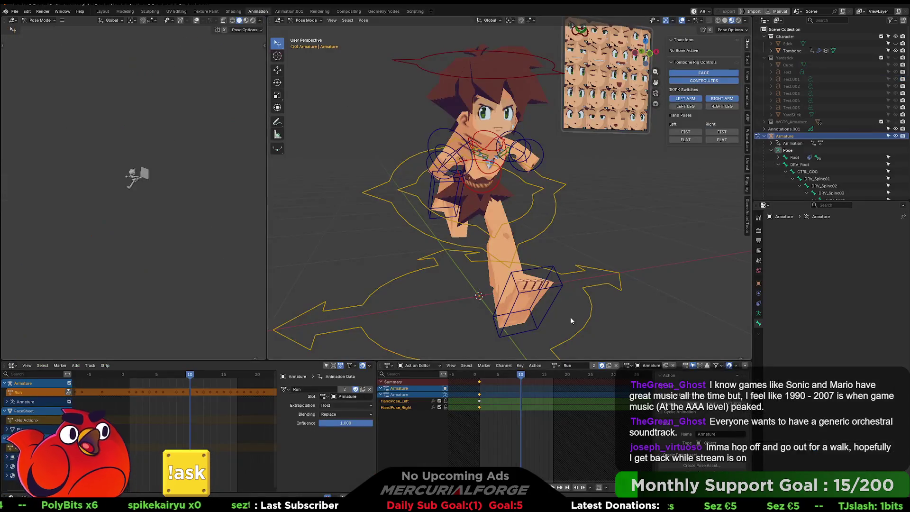
pyautogui.click(721, 140)
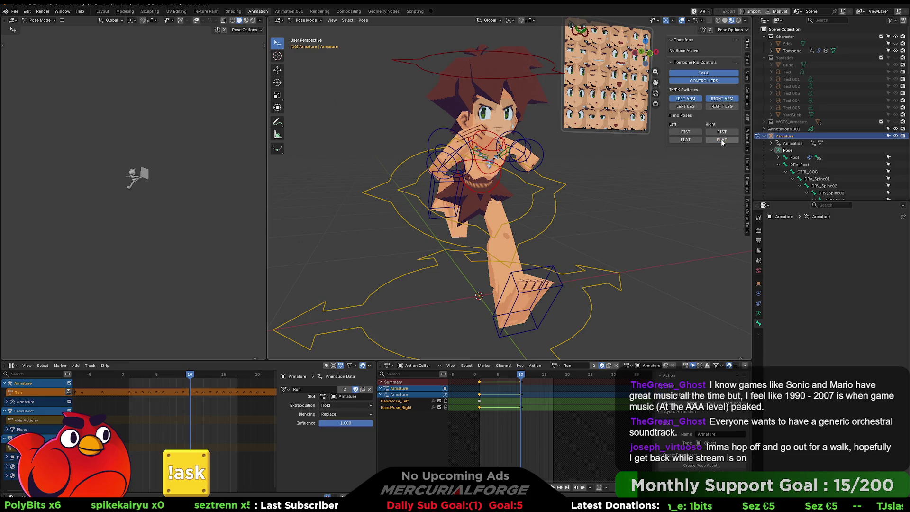
pyautogui.click(544, 377)
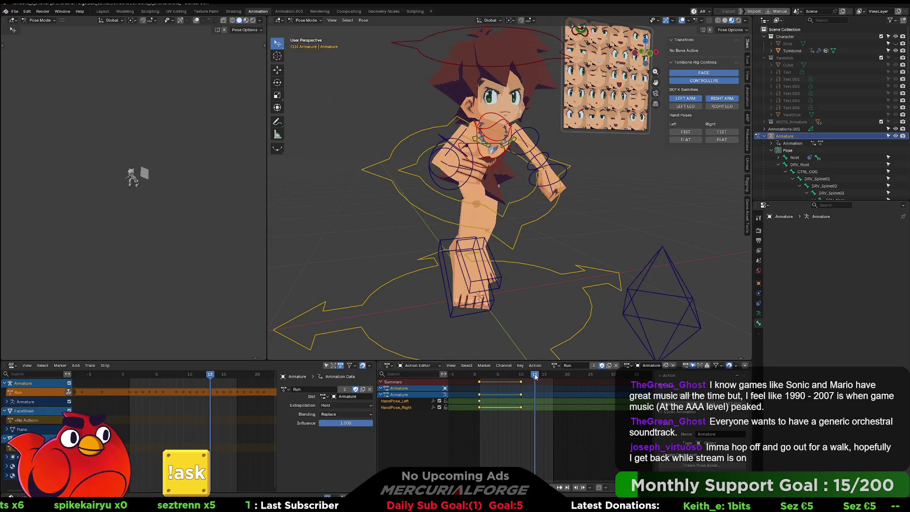
pyautogui.moveTo(545, 378); pyautogui.dragTo(553, 378)
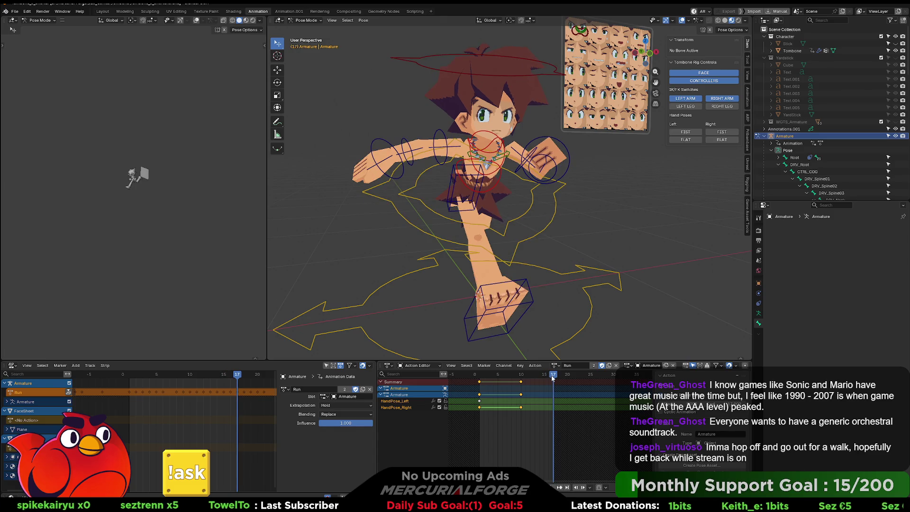
pyautogui.click(480, 377)
pyautogui.moveTo(482, 377)
pyautogui.mouseDown()
pyautogui.moveTo(493, 377)
pyautogui.moveTo(482, 378)
pyautogui.mouseUp()
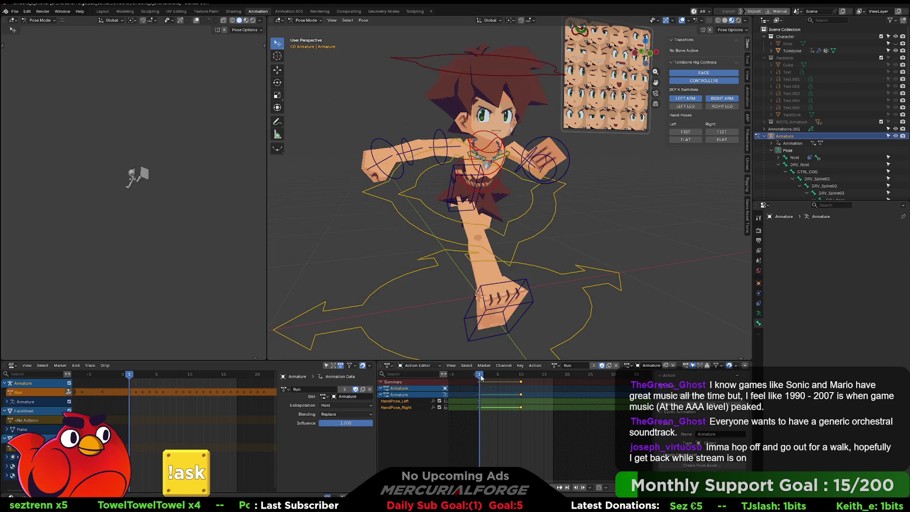
pyautogui.click(725, 140)
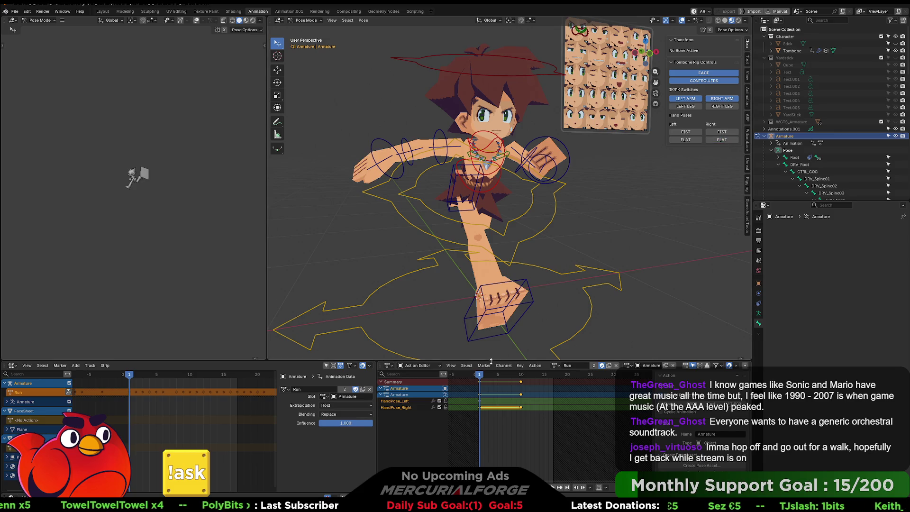
pyautogui.moveTo(482, 378); pyautogui.dragTo(488, 381)
# Switch the right hand to a fist, play the cycle, undo the test keys, and return to frame 1.
pyautogui.click(722, 131)
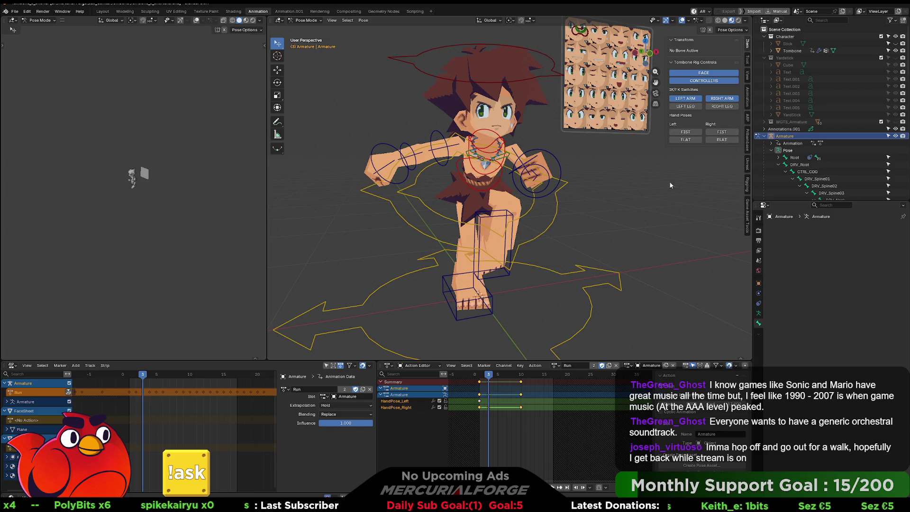
pyautogui.moveTo(489, 376); pyautogui.dragTo(517, 376)
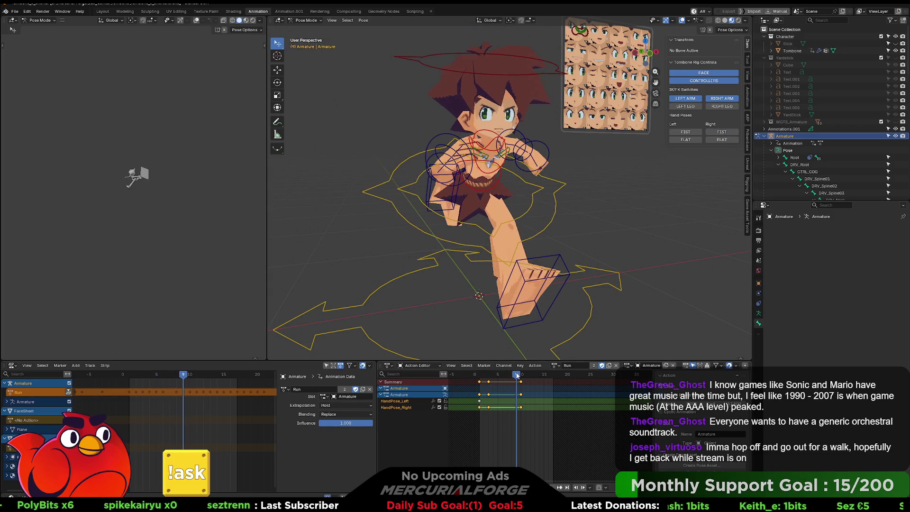
pyautogui.press('space')
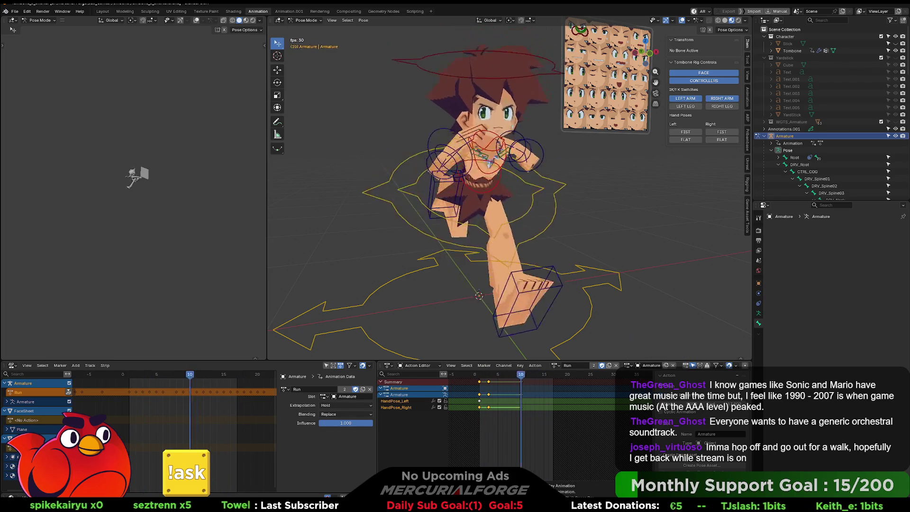
pyautogui.press('space')
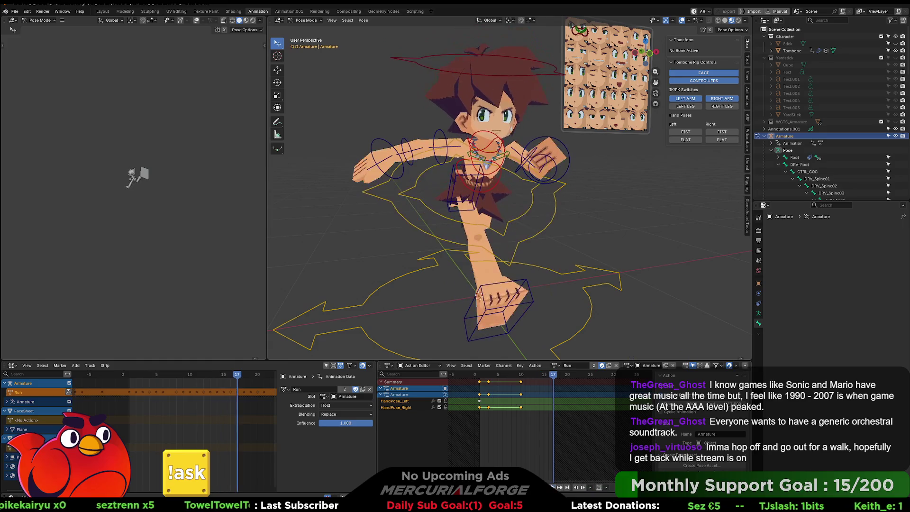
pyautogui.hotkey('ctrl', 'z')
pyautogui.hotkey('ctrl', 'z')
pyautogui.hotkey('ctrl', 'z')
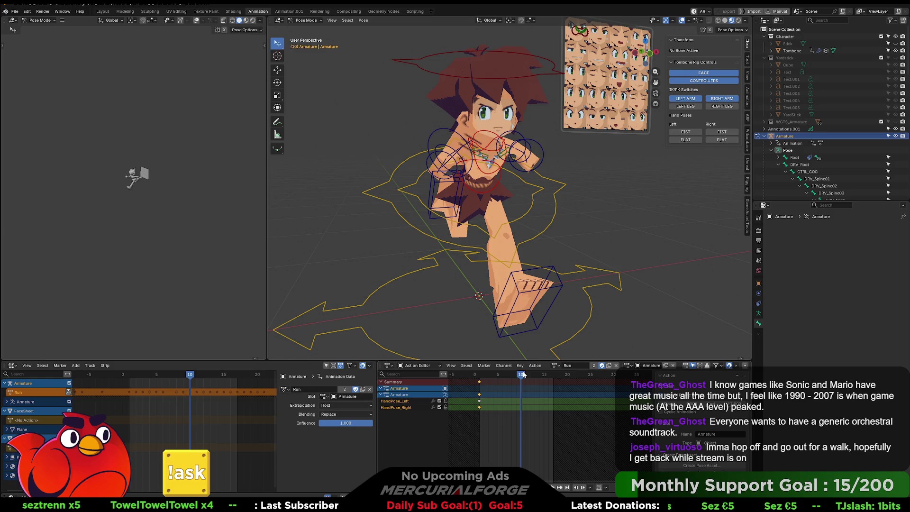
pyautogui.moveTo(524, 375); pyautogui.dragTo(479, 375)
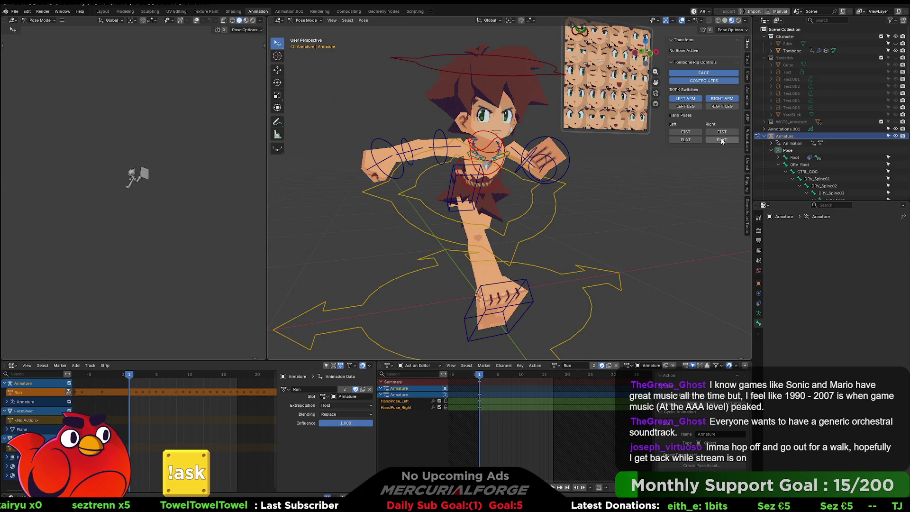
# Key the right hand flat at frame 1 and a fist around frame 8.
pyautogui.click(721, 142)
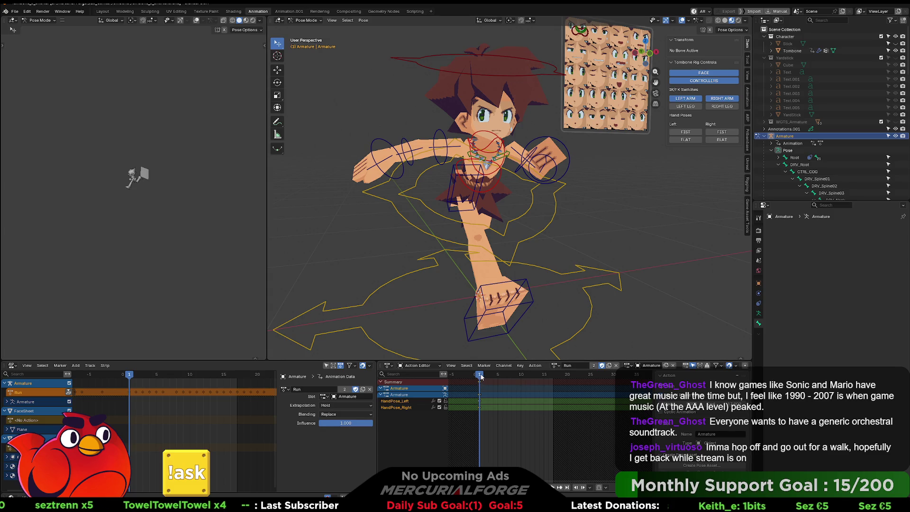
pyautogui.moveTo(481, 376); pyautogui.dragTo(526, 376)
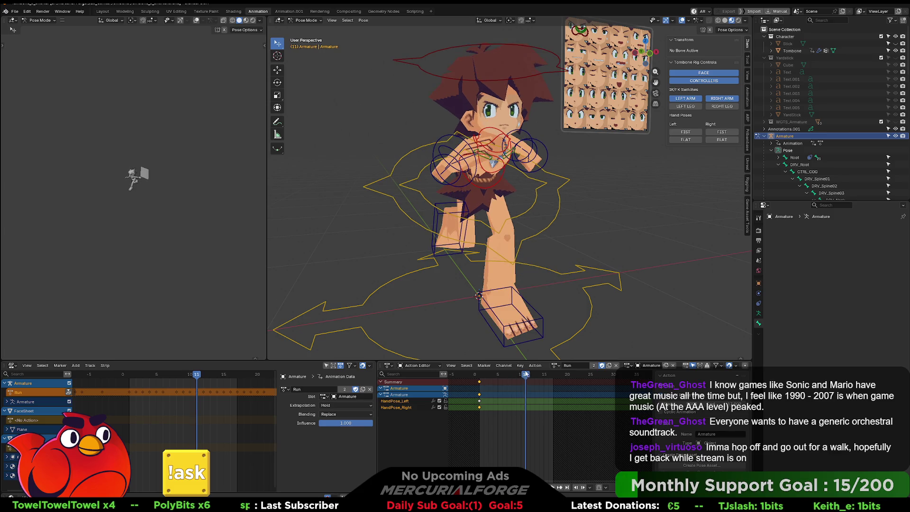
pyautogui.click(719, 134)
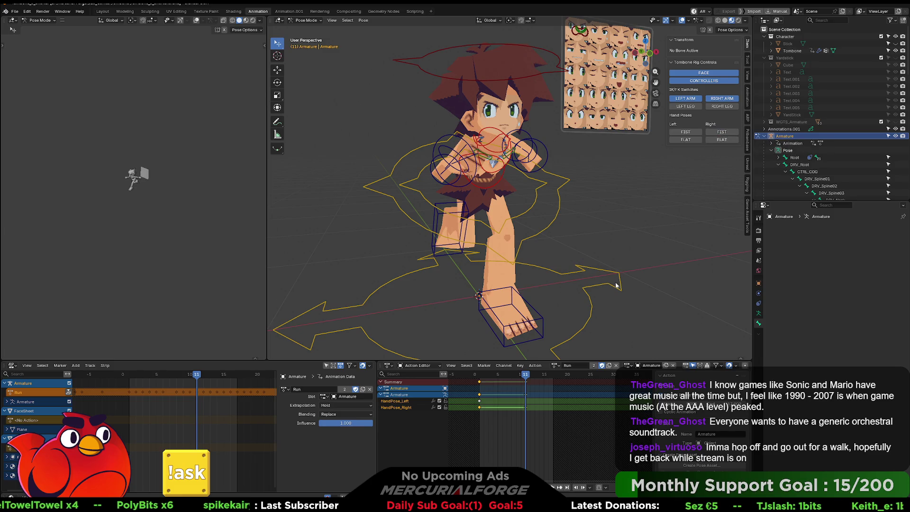
pyautogui.click(539, 376)
pyautogui.moveTo(539, 376); pyautogui.dragTo(554, 376)
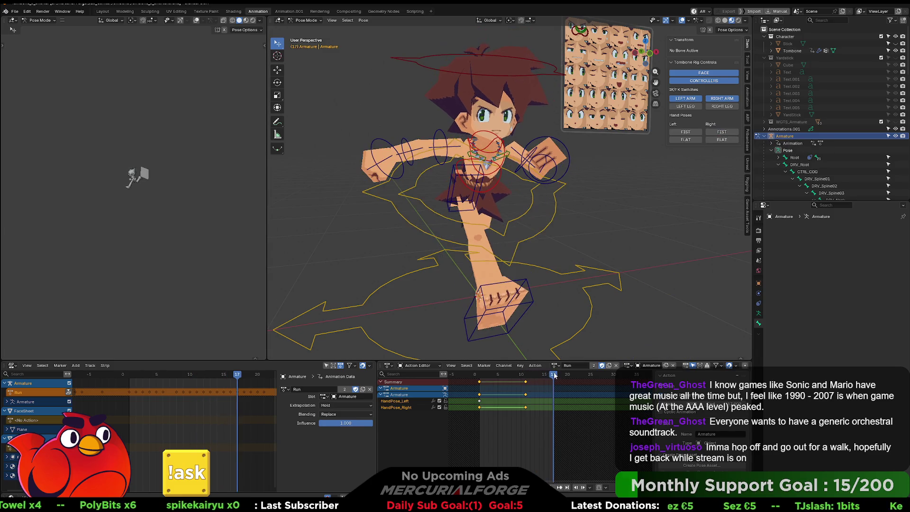
pyautogui.click(484, 376)
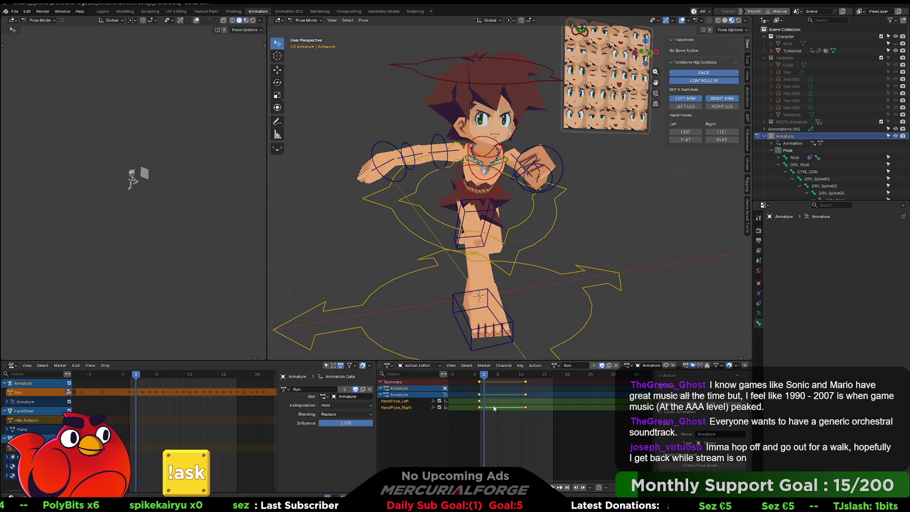
# Play back the run cycle and scrub frames 0 to 17 to check the hand poses.
pyautogui.press('space')
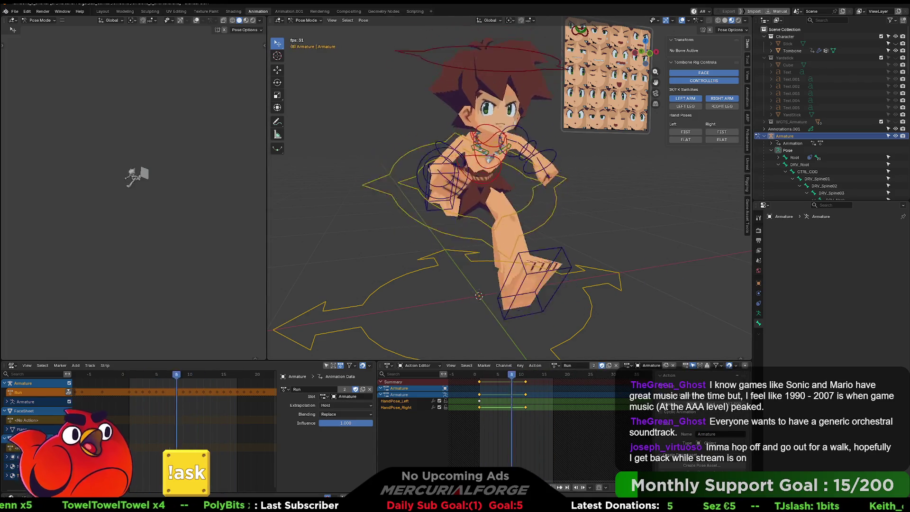
pyautogui.press('space')
pyautogui.click(475, 375)
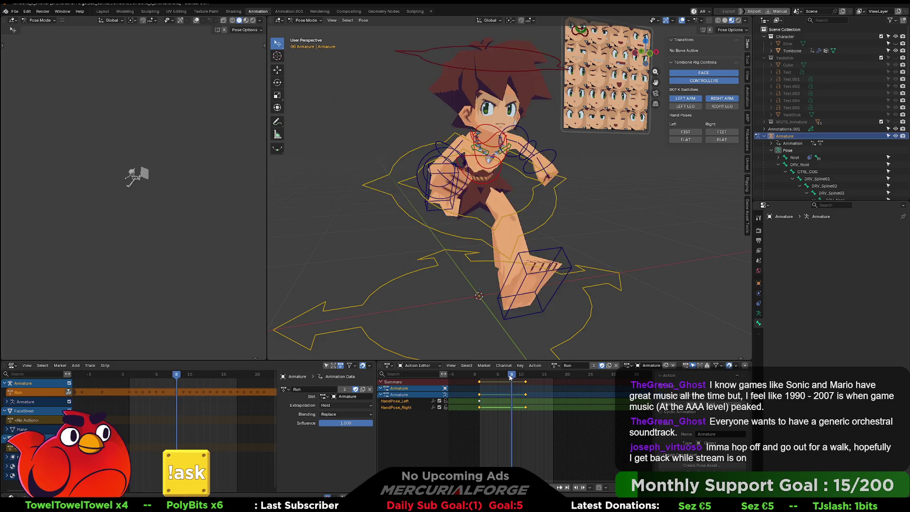
pyautogui.moveTo(471, 375); pyautogui.dragTo(528, 382)
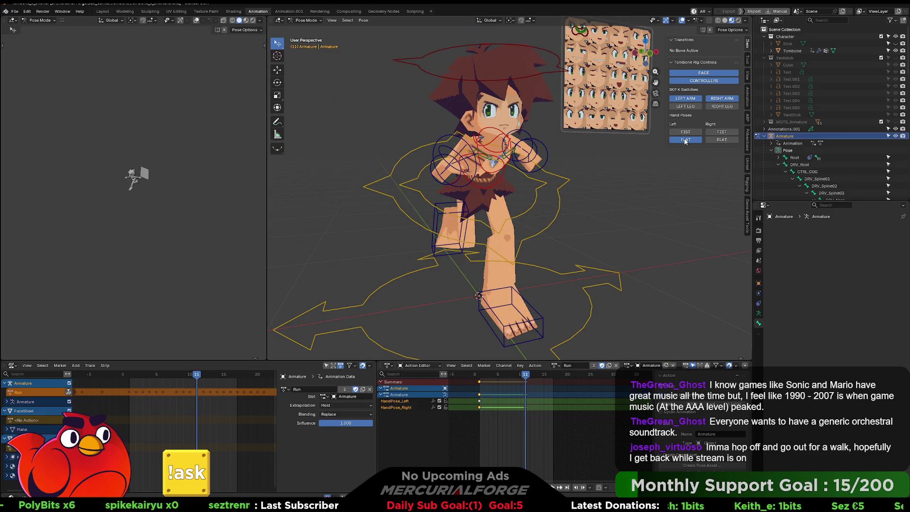
pyautogui.moveTo(524, 387)
pyautogui.mouseDown()
pyautogui.moveTo(553, 376)
pyautogui.moveTo(479, 379)
pyautogui.mouseUp()
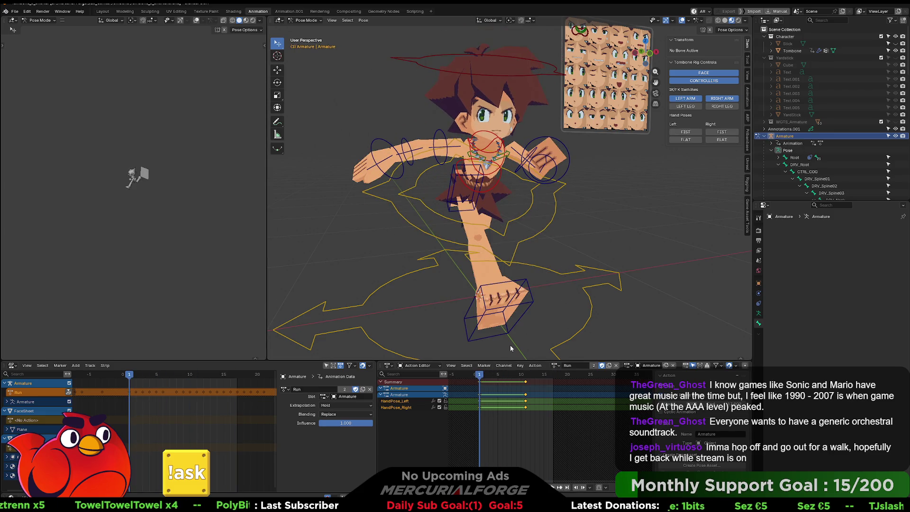
pyautogui.moveTo(482, 376); pyautogui.dragTo(557, 380)
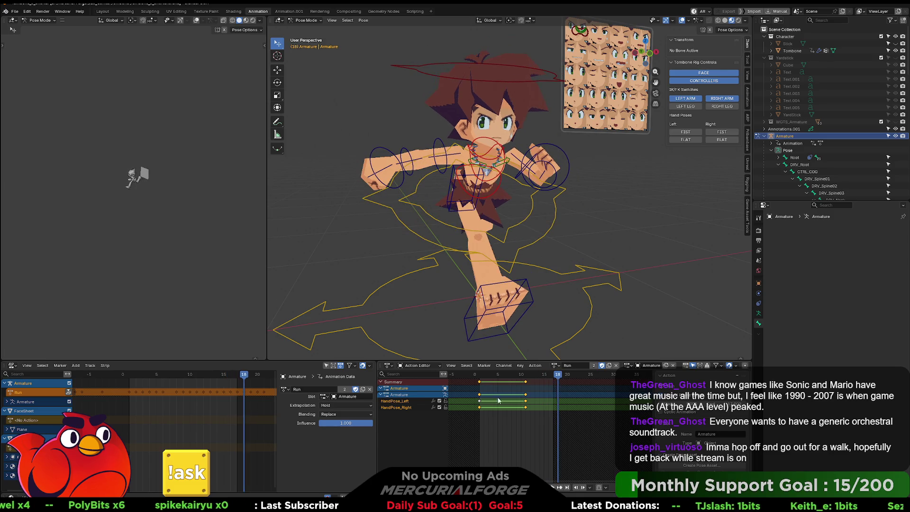
# Play the cycle, compare the rest pose, go to frame 4, and pick CTRL_MOUTH_TARGET.
pyautogui.press('space')
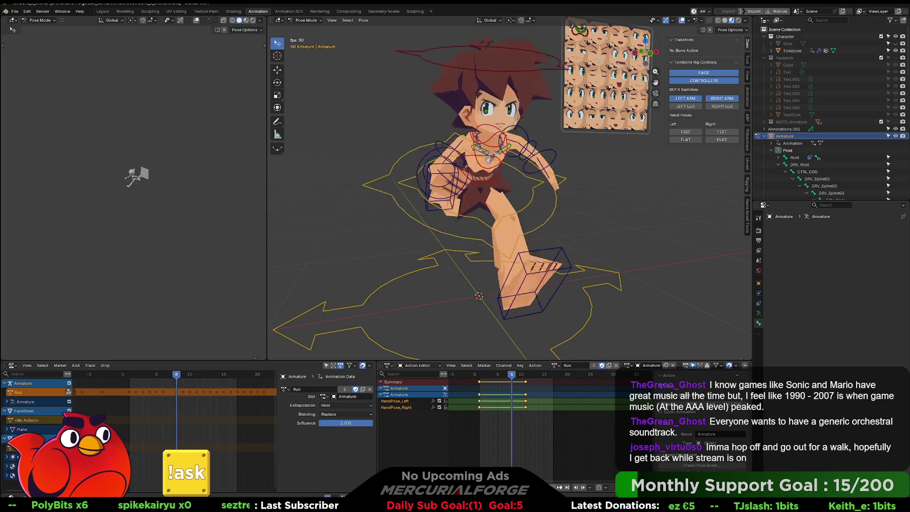
pyautogui.press('space')
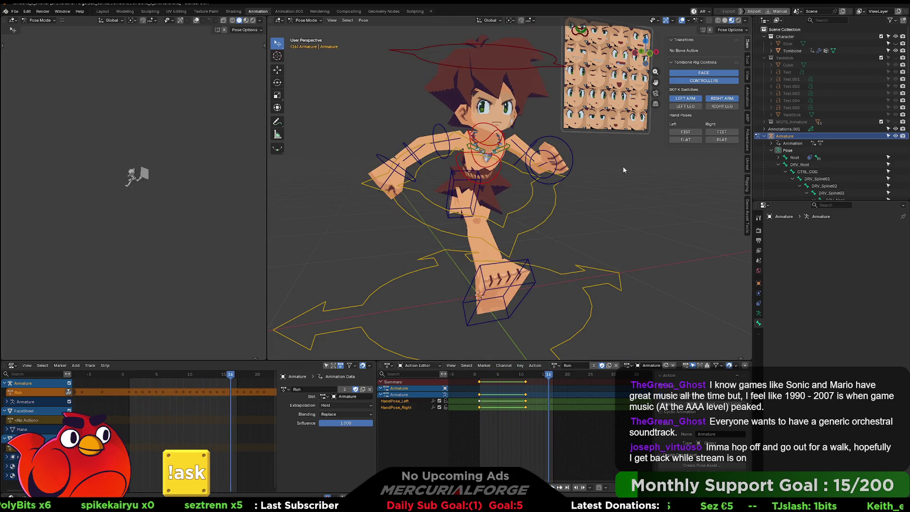
pyautogui.hotkey('ctrl', 'z')
pyautogui.hotkey('ctrl', 'shift', 'z')
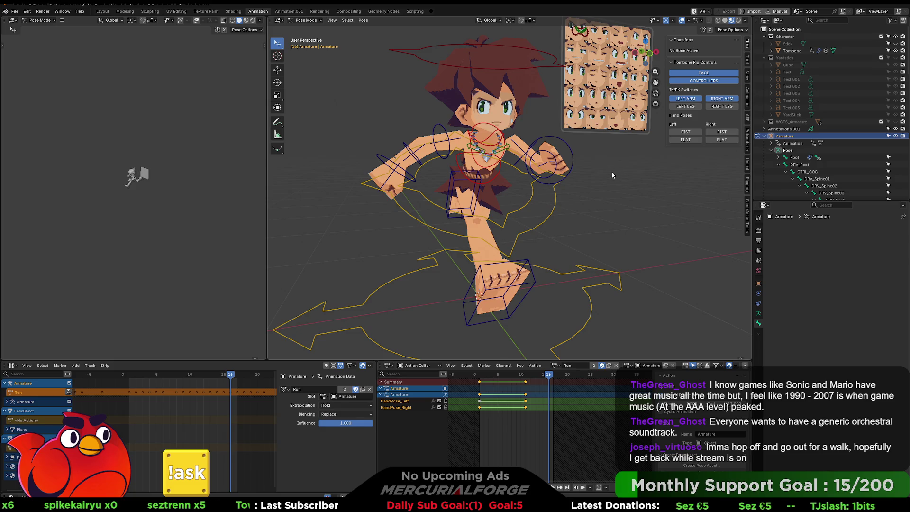
pyautogui.moveTo(611, 175); pyautogui.dragTo(575, 214, button='middle')
pyautogui.moveTo(574, 92); pyautogui.dragTo(546, 200, button='middle')
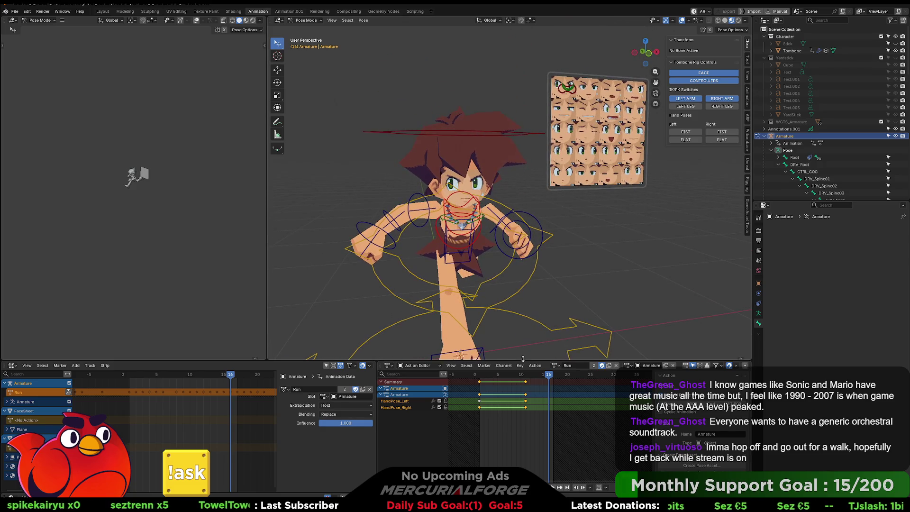
pyautogui.moveTo(548, 377); pyautogui.dragTo(493, 376)
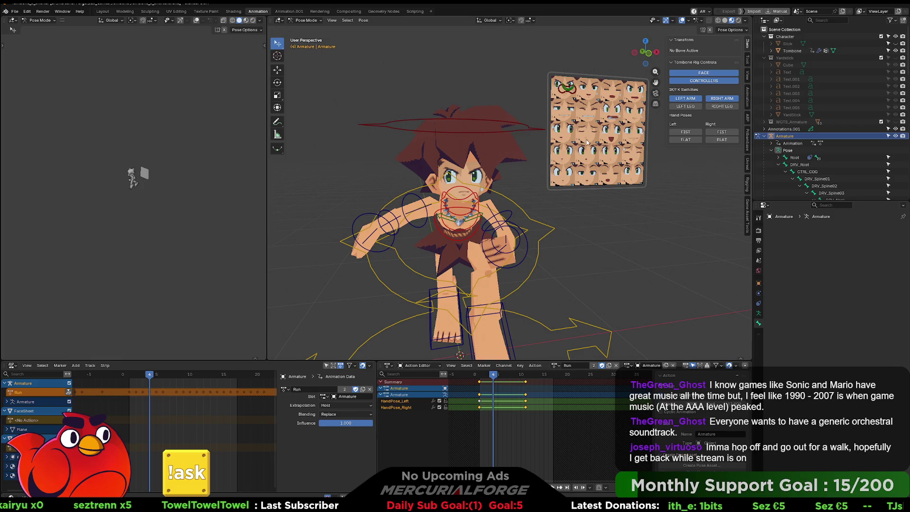
pyautogui.click(569, 95)
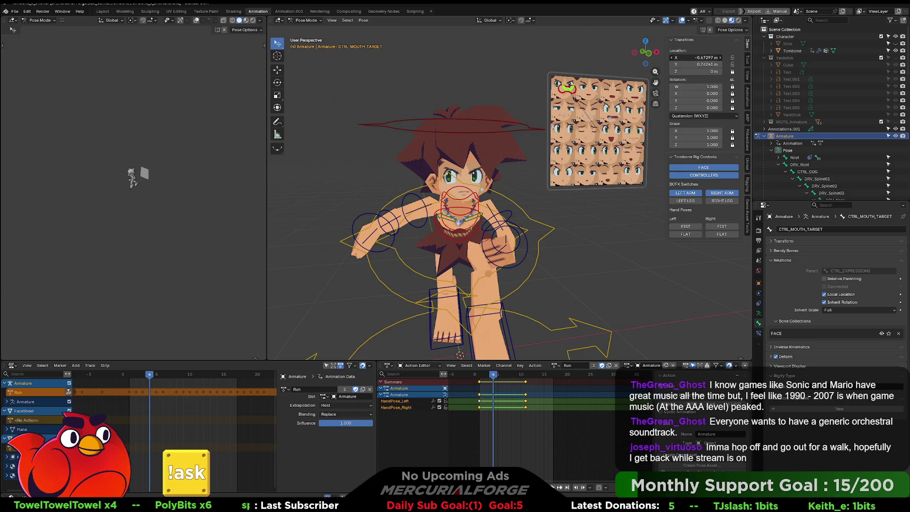
# Insert location keyframes for the mouth and eye targets at frame 4.
pyautogui.rightClick(693, 59)
pyautogui.click(689, 59)
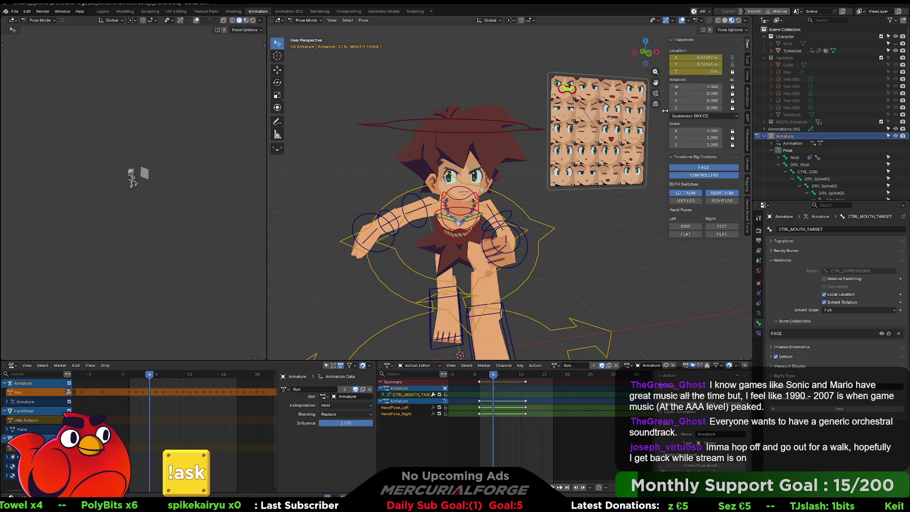
pyautogui.click(570, 95)
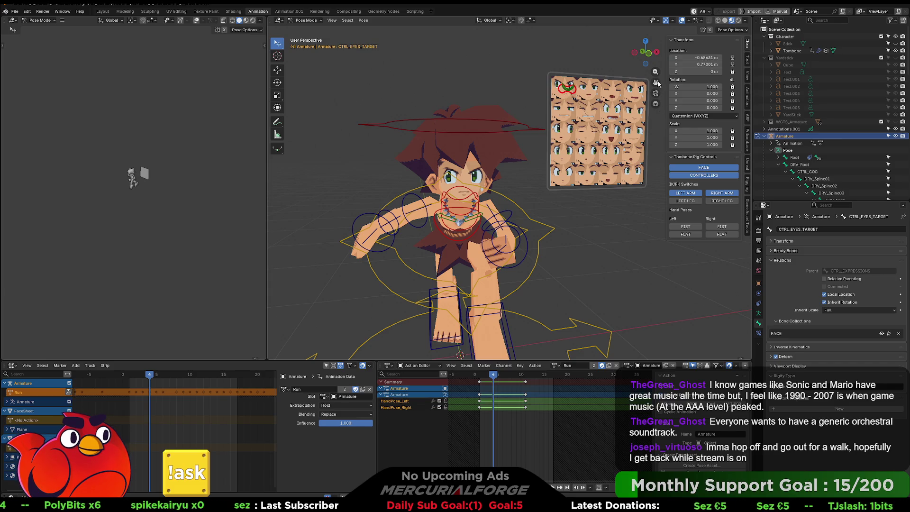
pyautogui.rightClick(690, 59)
pyautogui.click(690, 61)
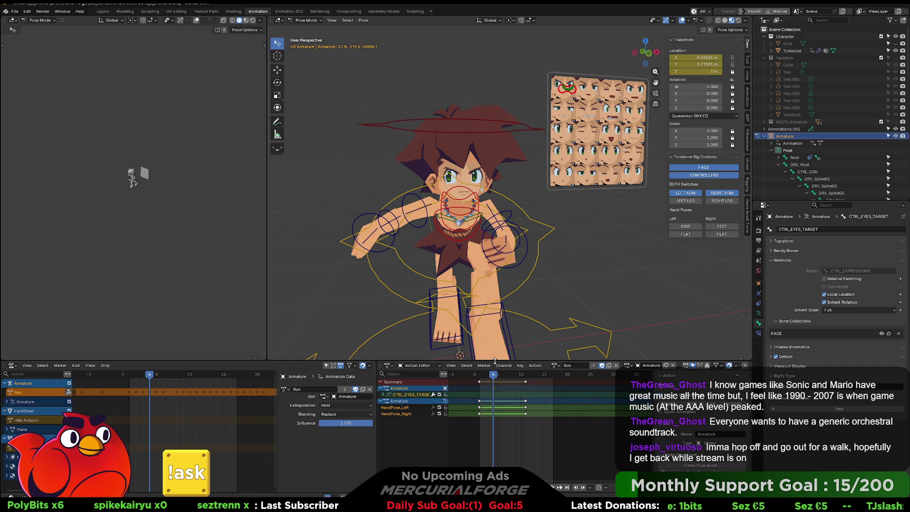
# At a later frame, move the eye target to a new keyed position.
pyautogui.moveTo(494, 376); pyautogui.dragTo(521, 377)
pyautogui.click(560, 97)
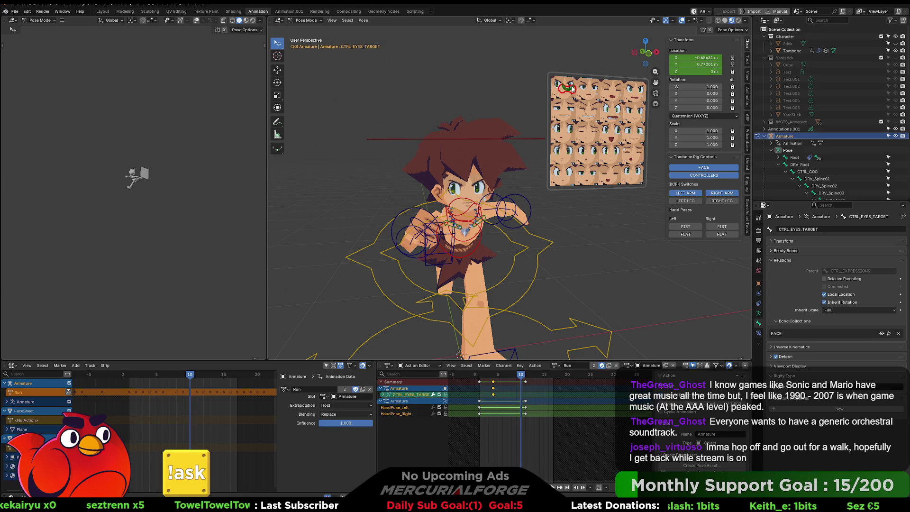
pyautogui.click(565, 96)
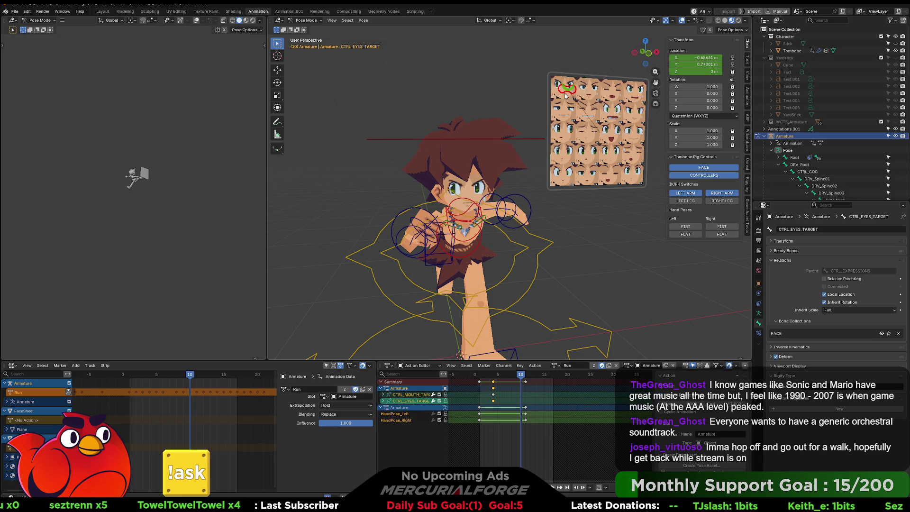
pyautogui.press('g')
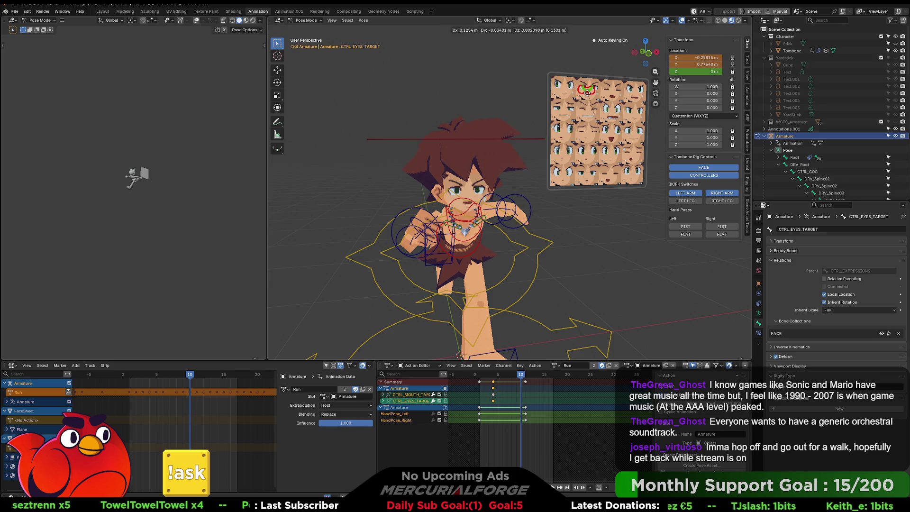
pyautogui.click(588, 101)
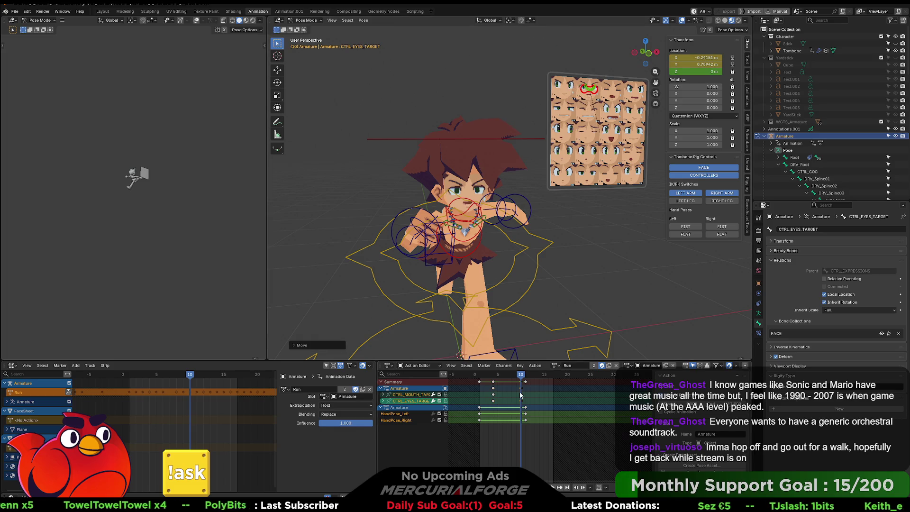
# Set all Run action keyframes to Constant interpolation and scrub to check.
pyautogui.moveTo(544, 429)
pyautogui.mouseDown()
pyautogui.moveTo(505, 379)
pyautogui.moveTo(476, 373)
pyautogui.mouseUp()
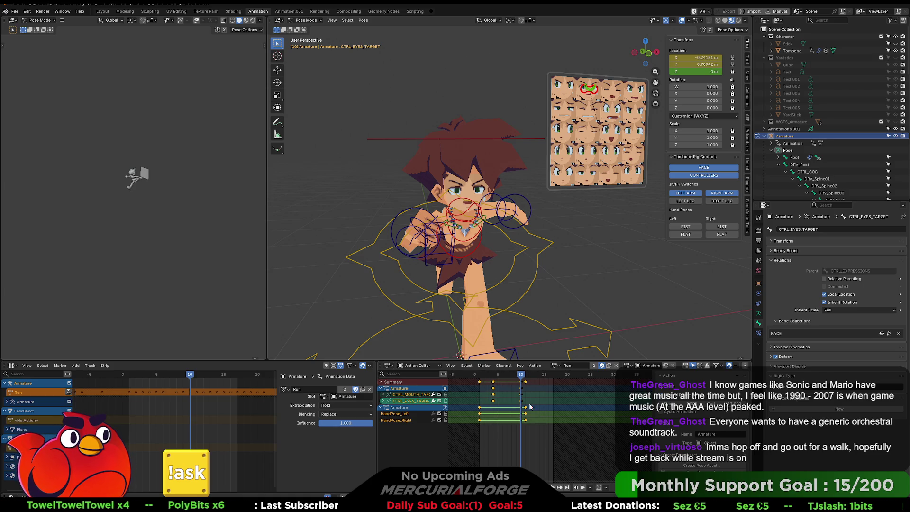
pyautogui.press('t')
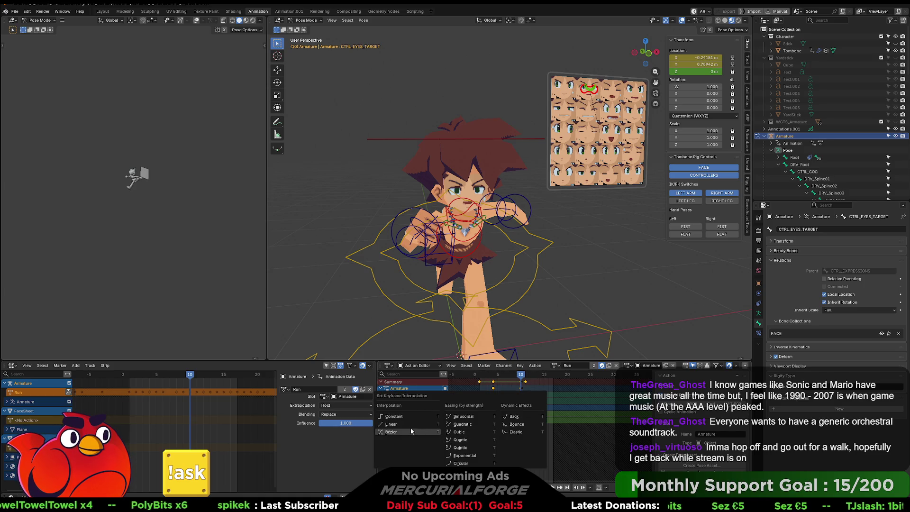
pyautogui.click(411, 416)
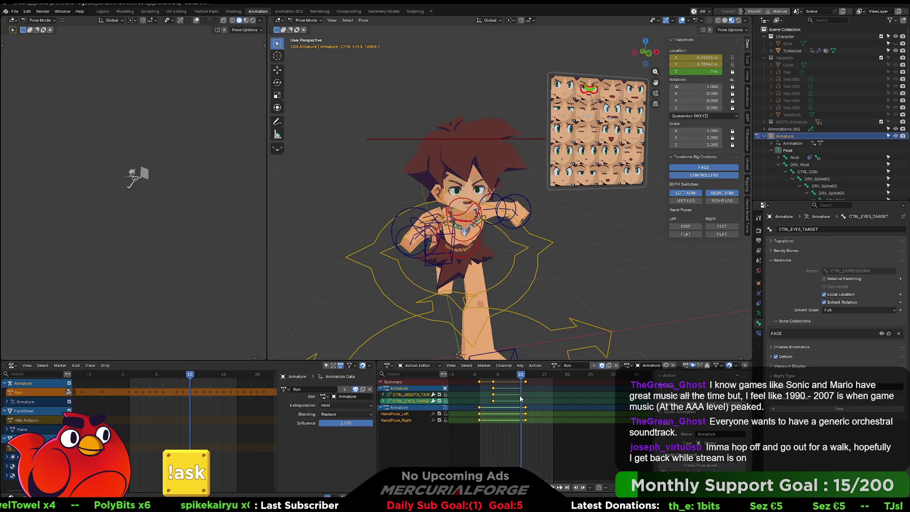
pyautogui.moveTo(522, 377)
pyautogui.mouseDown()
pyautogui.moveTo(489, 377)
pyautogui.moveTo(541, 376)
pyautogui.moveTo(496, 377)
pyautogui.moveTo(526, 378)
pyautogui.mouseUp()
# Switch to Object Mode, export the active Run action as FBX, and view it in Unreal Engine.
pyautogui.hotkey('ctrl', 'Tab')
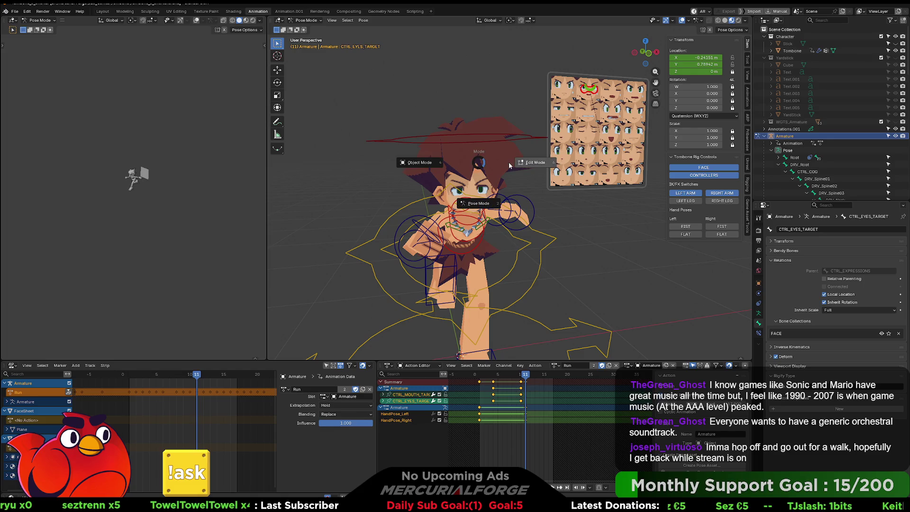
pyautogui.click(472, 164)
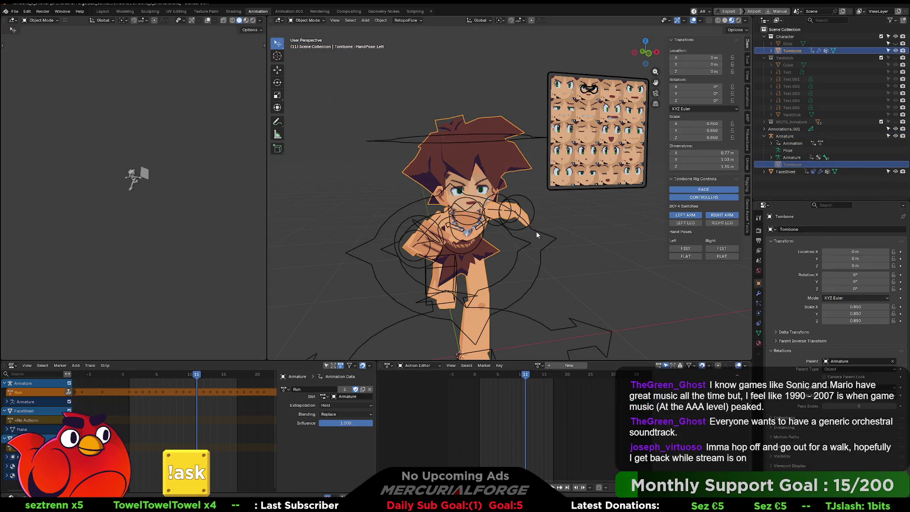
pyautogui.click(748, 207)
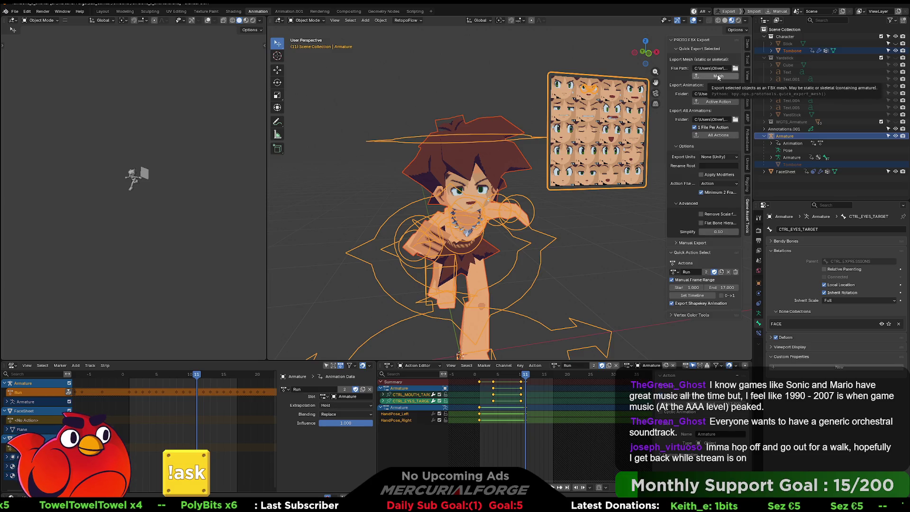
pyautogui.click(720, 103)
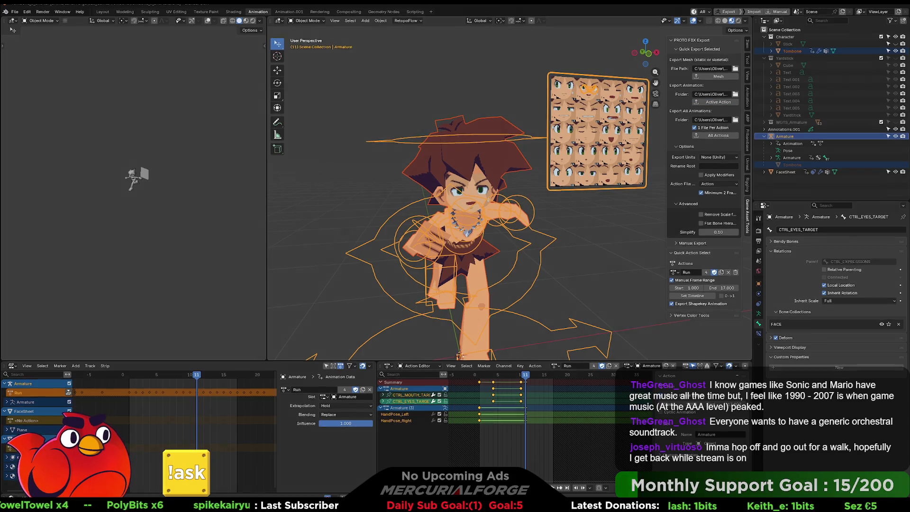
pyautogui.hotkey('alt', 'Tab')
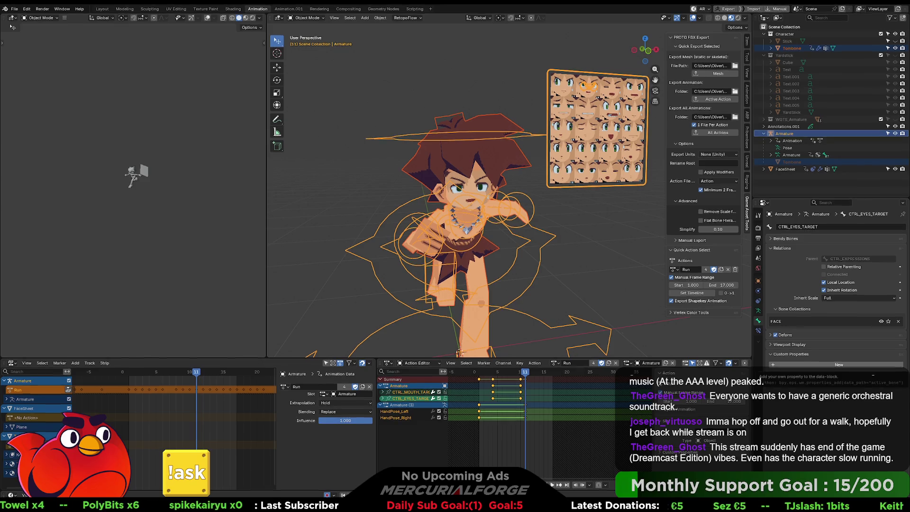
pyautogui.hotkey('alt', 'Tab')
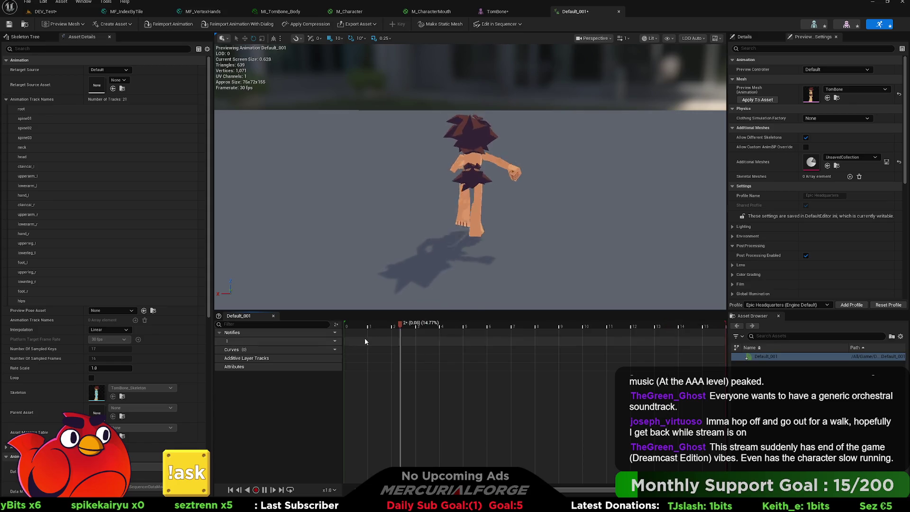
# Open the Run animation from the TEST folder in the Content Drawer, then close the drawer.
pyautogui.hotkey('ctrl', 'space')
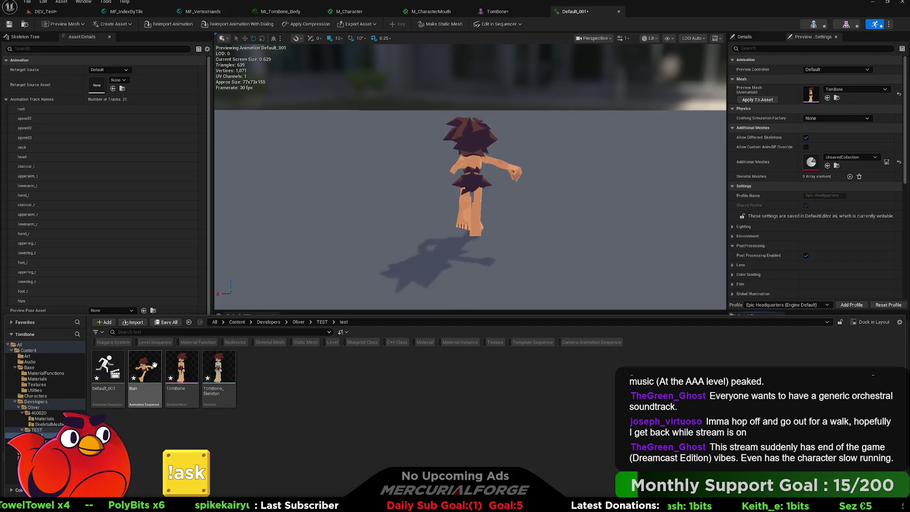
pyautogui.doubleClick(148, 369)
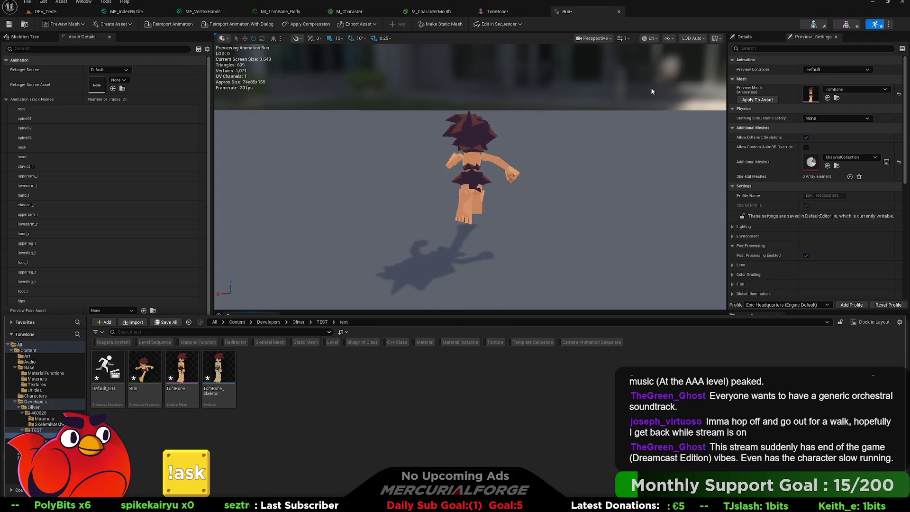
pyautogui.click(113, 375)
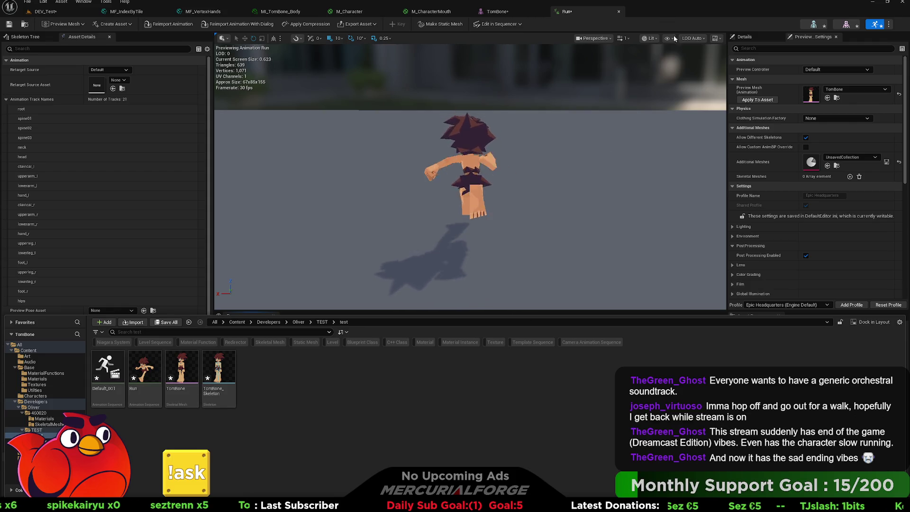
pyautogui.click(674, 228)
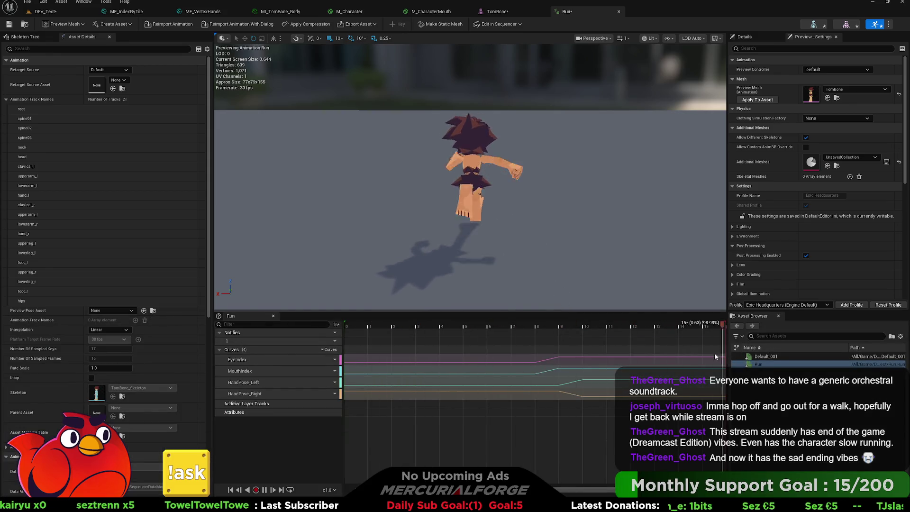
# In the TomBone_Skeleton curve list, enable Material on all six eye, mouth and hand-pose curves.
pyautogui.click(846, 24)
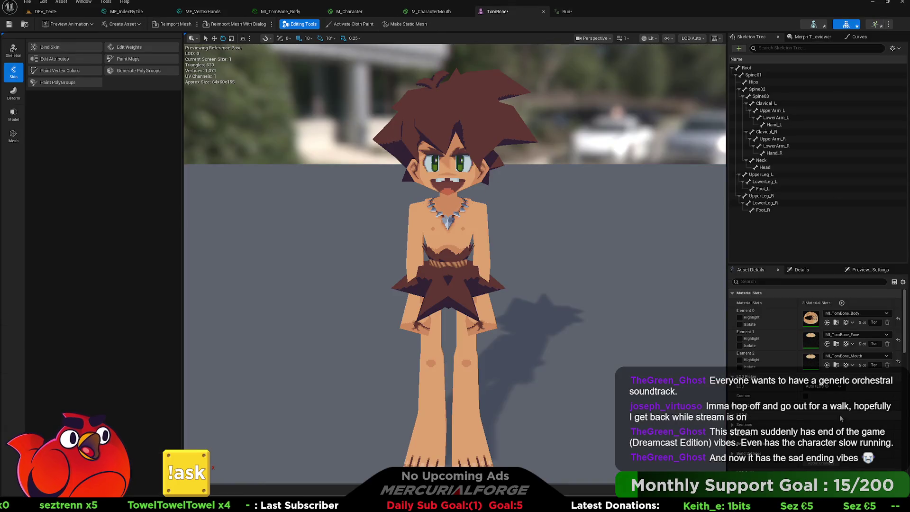
pyautogui.click(814, 24)
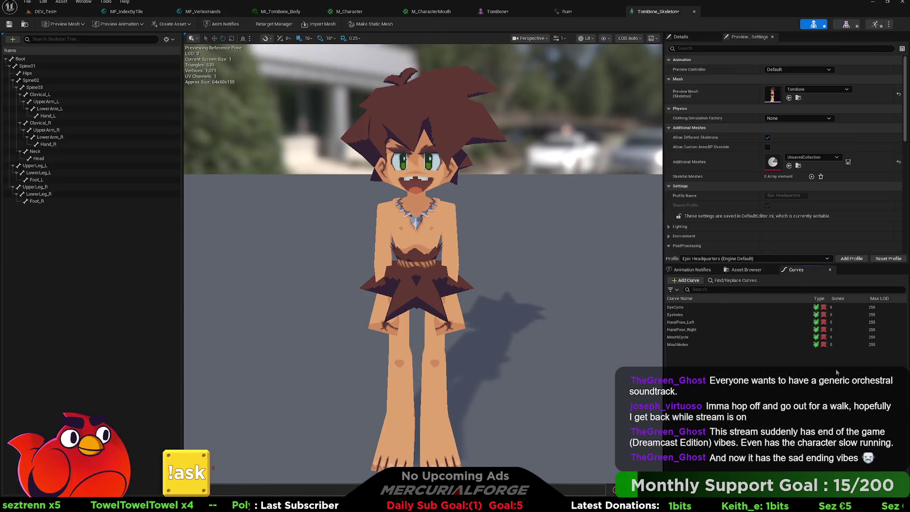
pyautogui.click(824, 308)
pyautogui.click(824, 315)
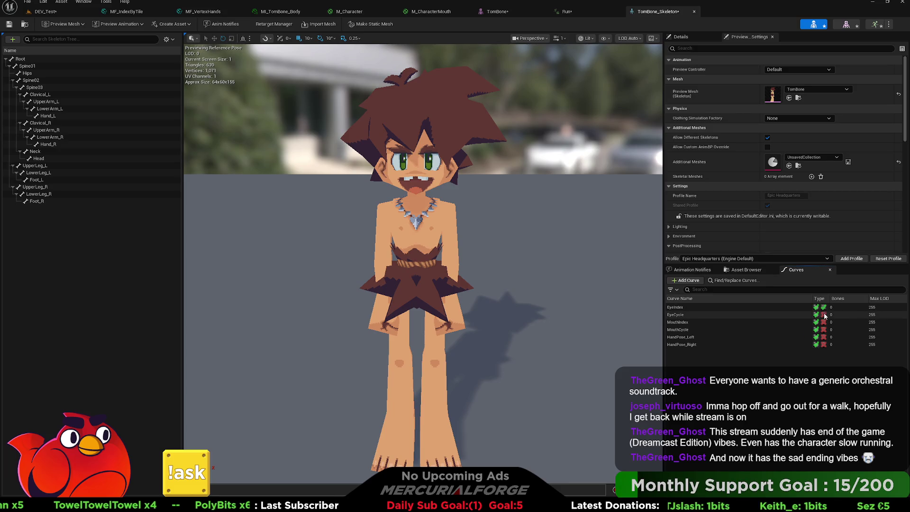
pyautogui.click(824, 322)
pyautogui.click(824, 330)
pyautogui.click(824, 338)
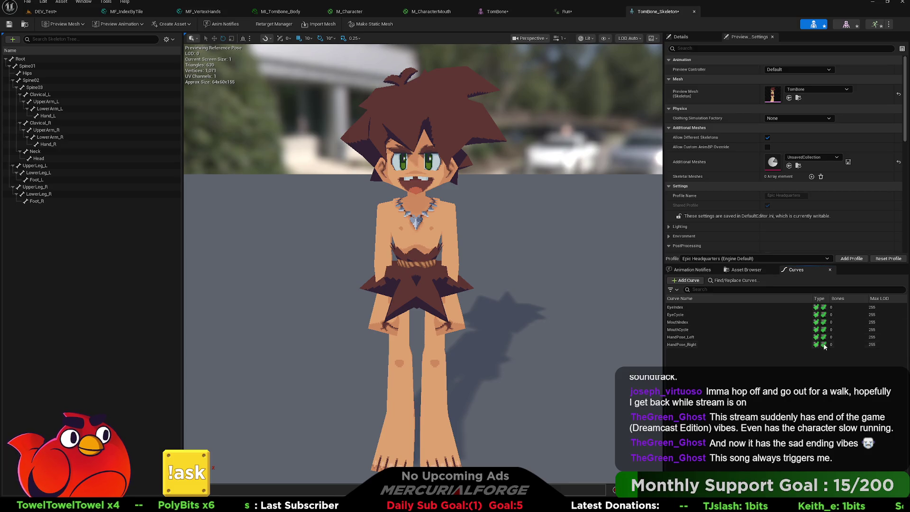
pyautogui.click(824, 345)
# Disable Morph Target on all six eye, mouth and hand-pose curves.
pyautogui.click(817, 345)
pyautogui.click(817, 337)
pyautogui.click(816, 329)
pyautogui.click(817, 323)
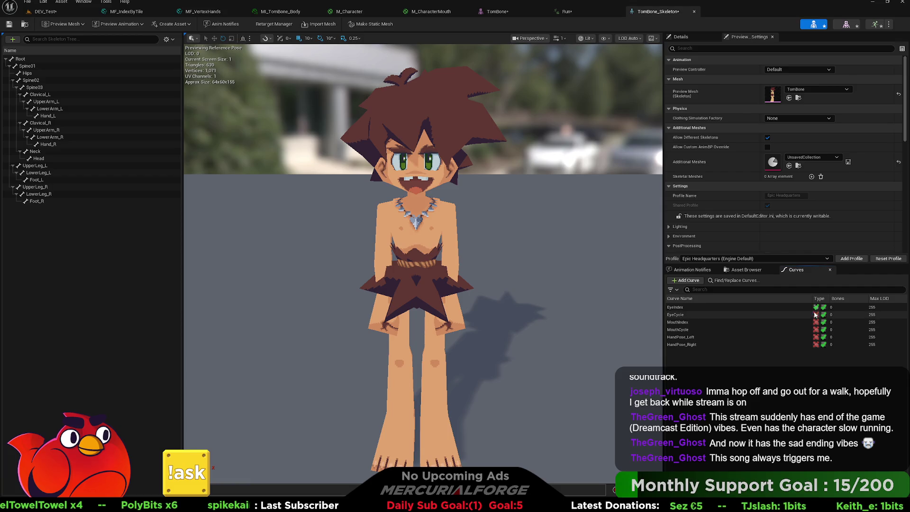
pyautogui.click(816, 315)
pyautogui.click(817, 307)
pyautogui.click(874, 25)
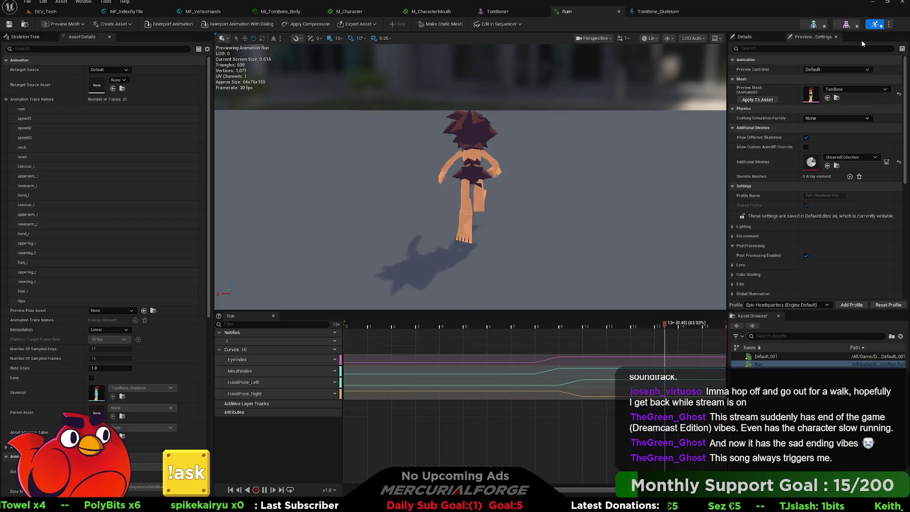
pyautogui.moveTo(549, 203)
pyautogui.mouseDown(button='right')
pyautogui.moveTo(502, 214)
pyautogui.moveTo(413, 199)
pyautogui.moveTo(493, 193)
pyautogui.moveTo(548, 201)
pyautogui.moveTo(484, 187)
pyautogui.moveTo(418, 197)
pyautogui.moveTo(548, 205)
pyautogui.mouseUp(button='right')
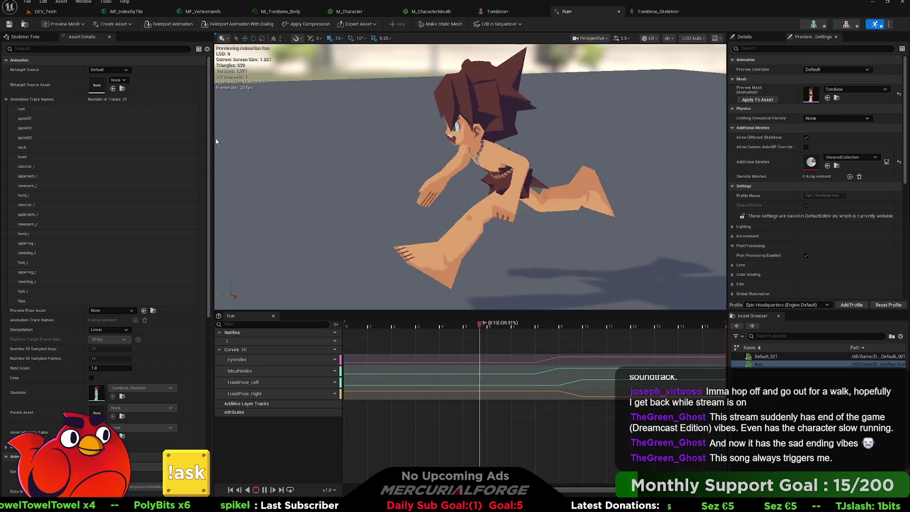
# Set the Run preview's Rate Scale to 0.2 in Asset Details.
pyautogui.moveTo(108, 370); pyautogui.dragTo(95, 370)
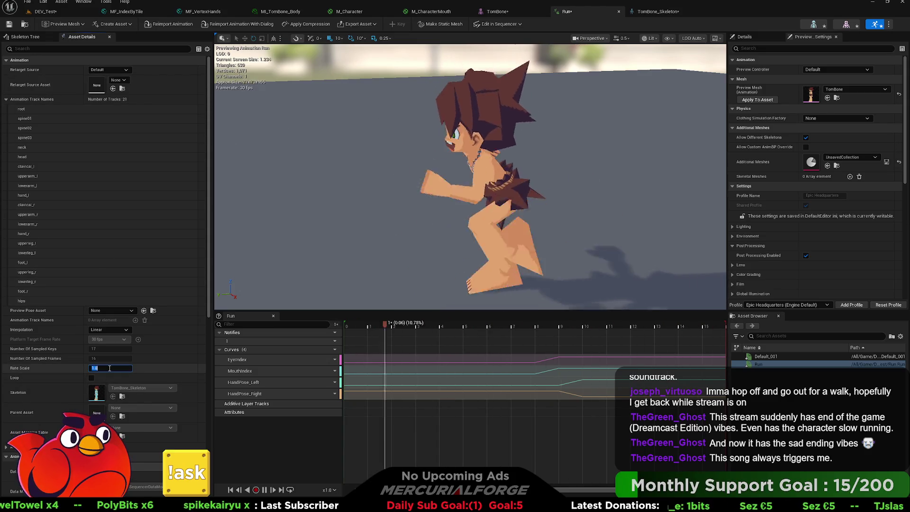
pyautogui.click(110, 368)
pyautogui.write('0.8')
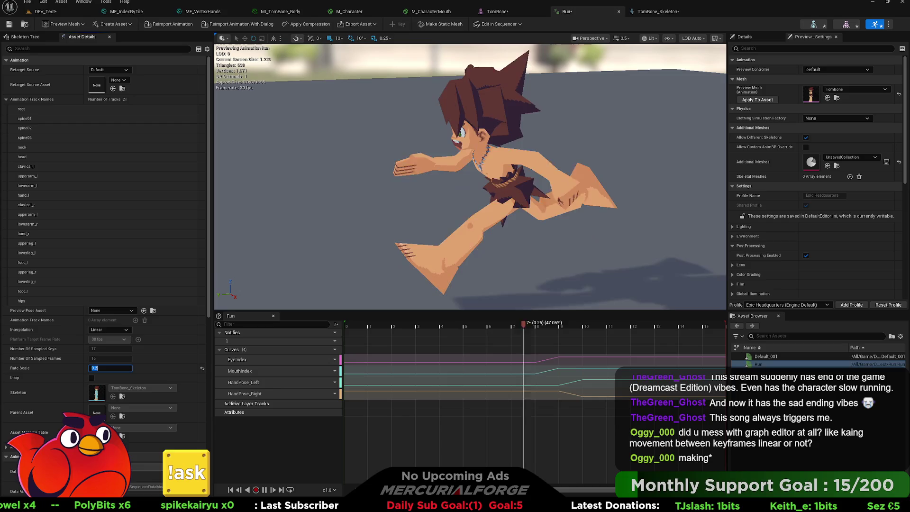
pyautogui.write('0.2')
pyautogui.click(285, 388)
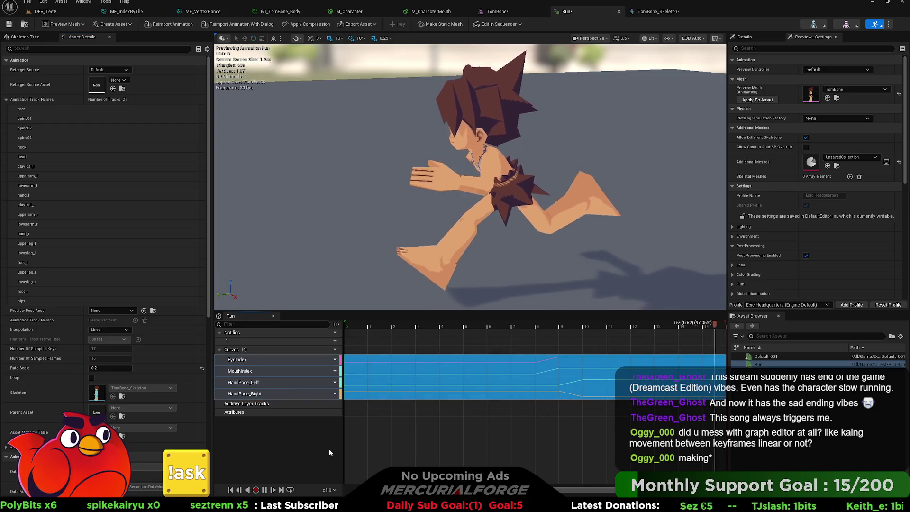
pyautogui.click(329, 449)
pyautogui.hotkey('ctrl', 'a')
pyautogui.press('f')
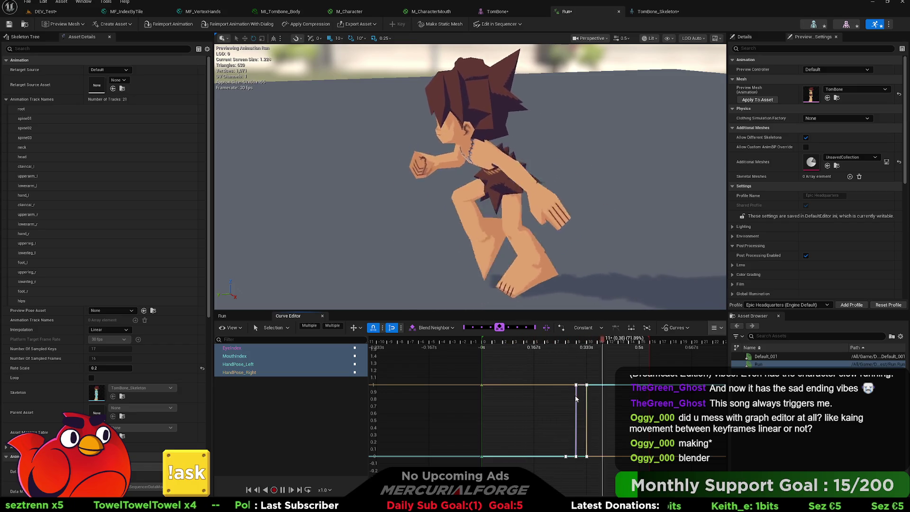
pyautogui.click(576, 396)
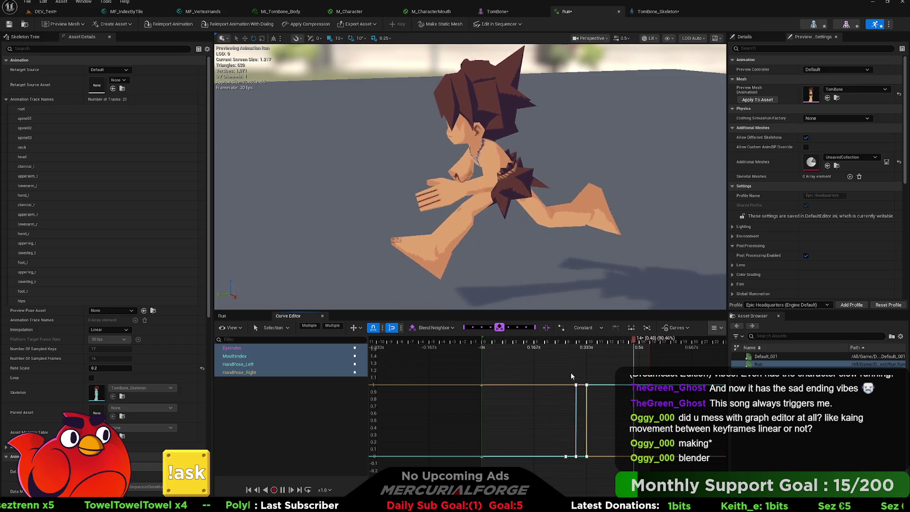
pyautogui.click(222, 316)
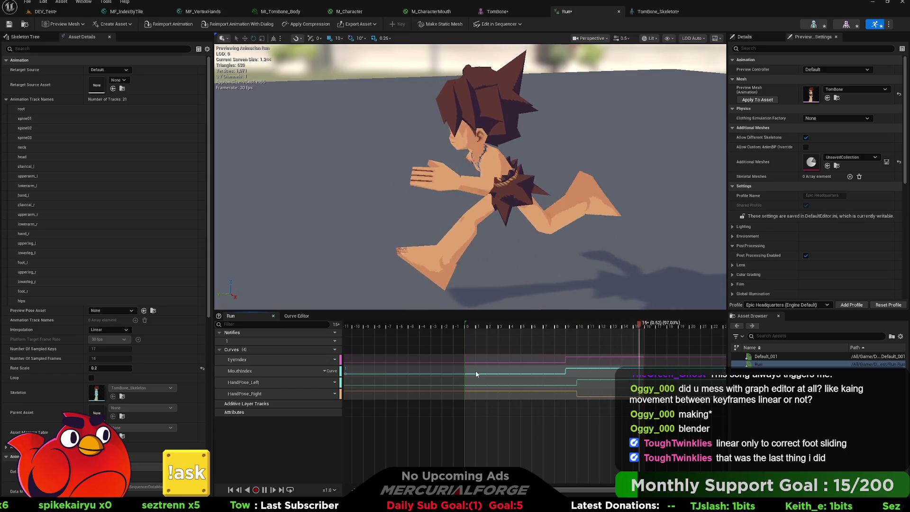
# Restore the preview Rate Scale to 1.0, orbit to face the runner, and switch to Blender.
pyautogui.click(107, 368)
pyautogui.write('1')
pyautogui.press('Return')
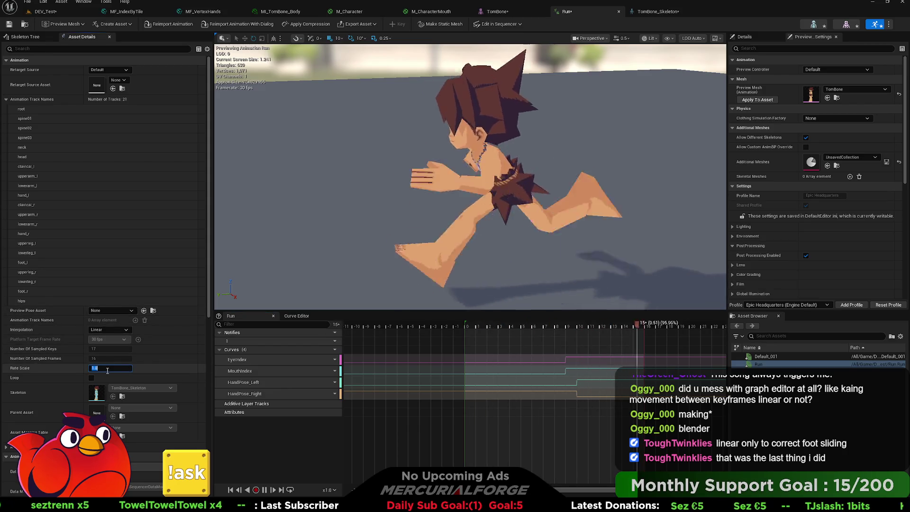
pyautogui.moveTo(469, 176)
pyautogui.mouseDown()
pyautogui.moveTo(546, 177)
pyautogui.moveTo(559, 142)
pyautogui.moveTo(382, 250)
pyautogui.mouseUp()
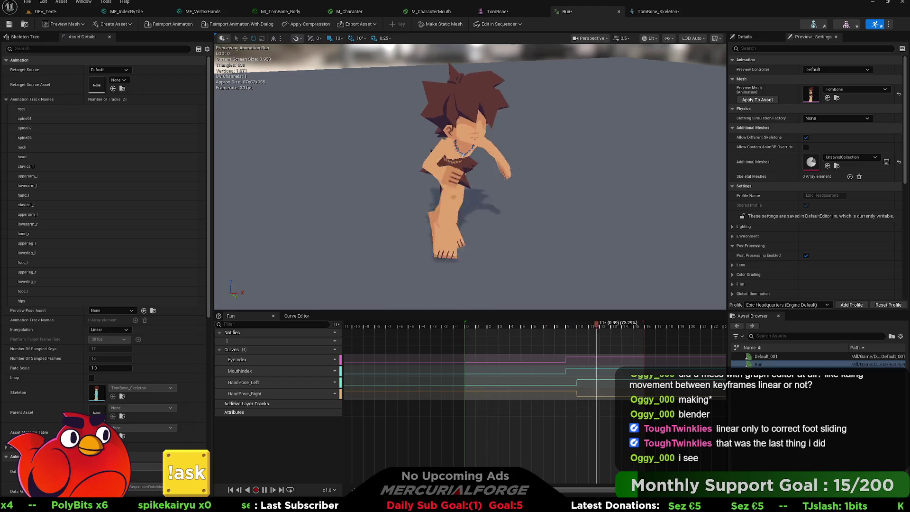
pyautogui.hotkey('alt', 'Tab')
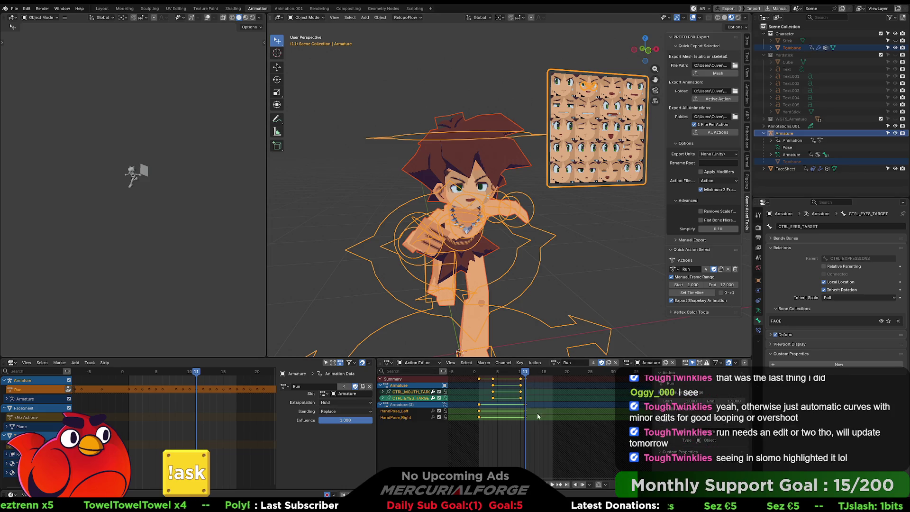
# Deselect everything, scrub the Run action, and change the lower Action Editor area to a Timeline.
pyautogui.click(511, 408)
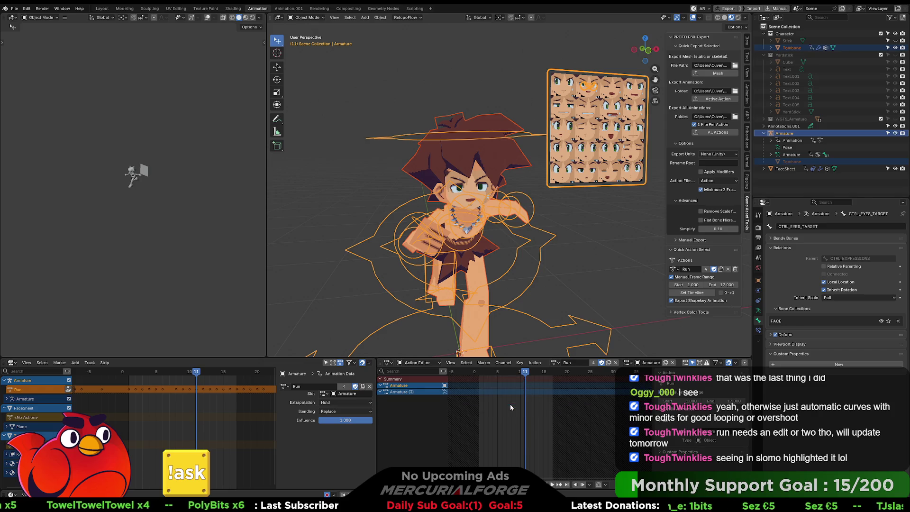
pyautogui.moveTo(521, 377)
pyautogui.mouseDown()
pyautogui.moveTo(503, 379)
pyautogui.moveTo(534, 381)
pyautogui.moveTo(480, 383)
pyautogui.mouseUp()
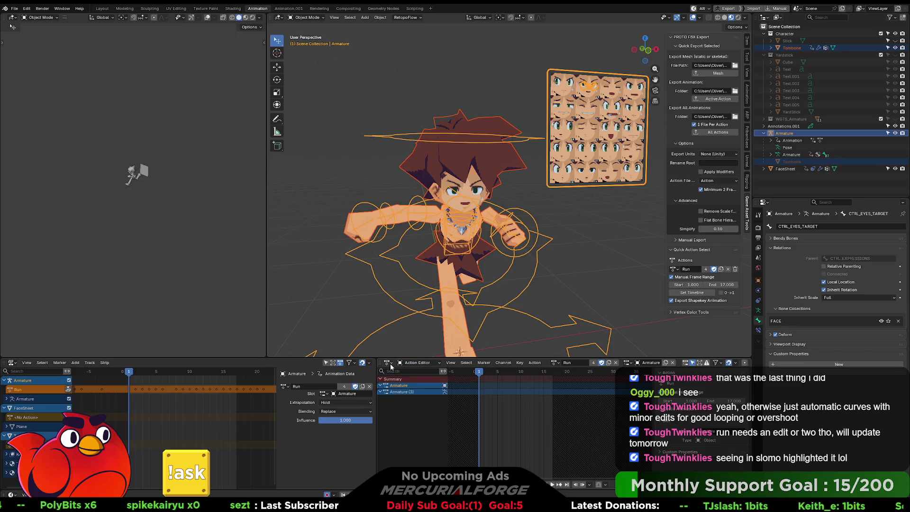
pyautogui.click(413, 363)
pyautogui.click(393, 363)
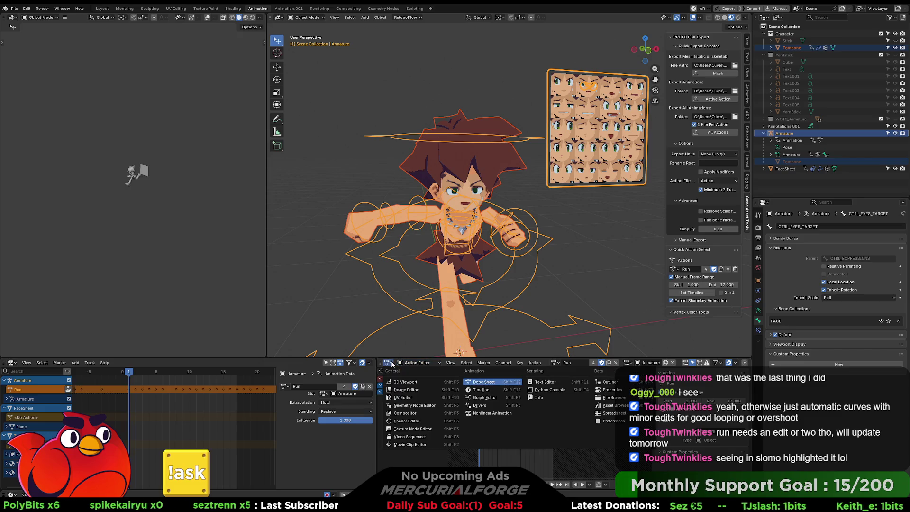
pyautogui.click(475, 390)
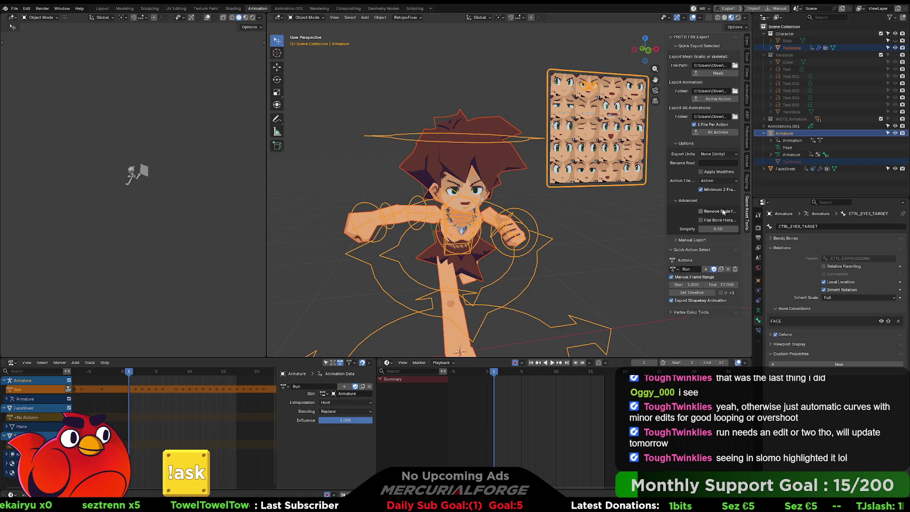
# Key the left hand as a fist from the rig panel and play back to review HandPose_Left.
pyautogui.click(748, 43)
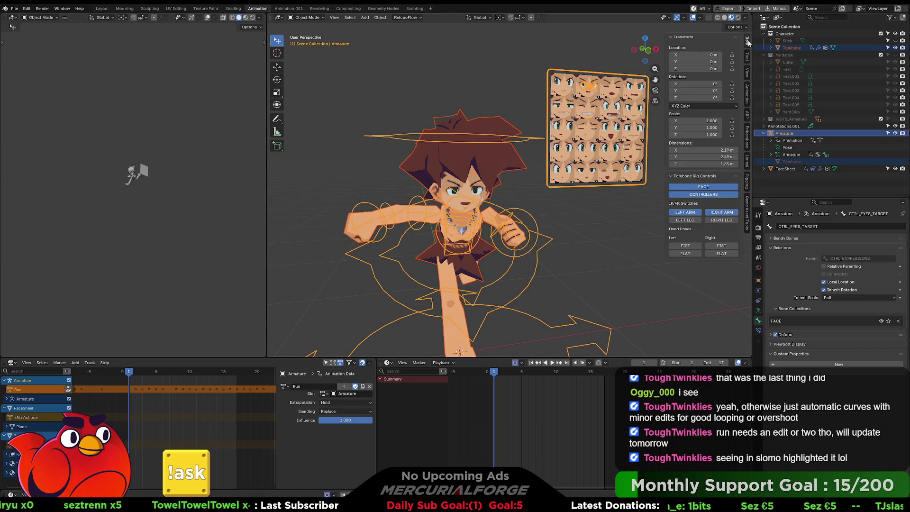
pyautogui.click(687, 246)
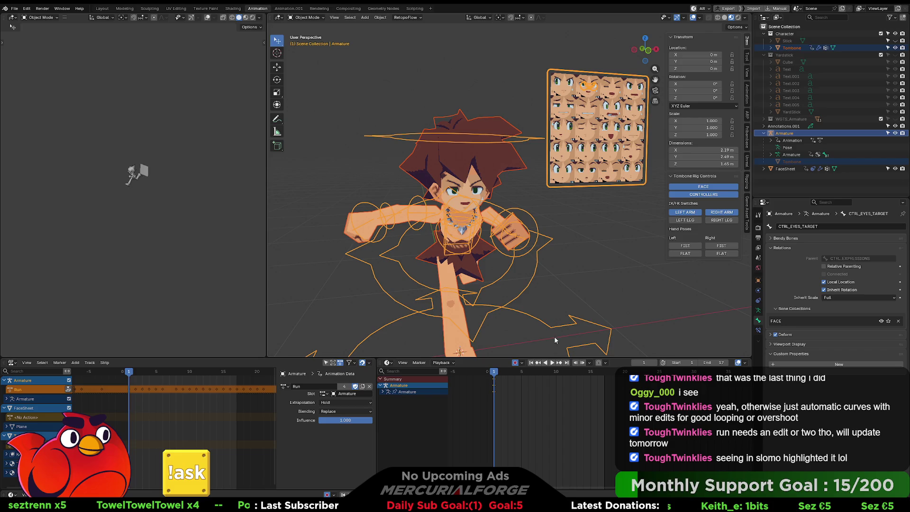
pyautogui.moveTo(499, 378); pyautogui.dragTo(546, 376)
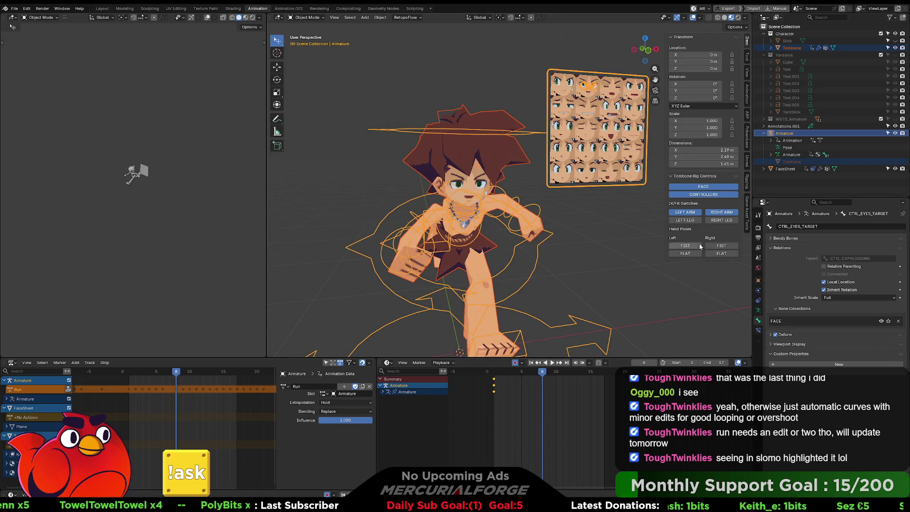
pyautogui.scroll(3, 504, 385)
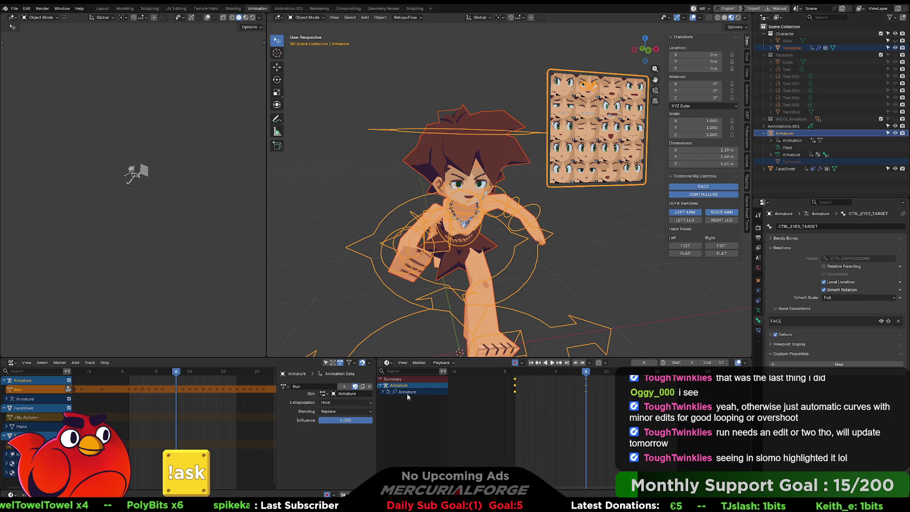
pyautogui.click(383, 392)
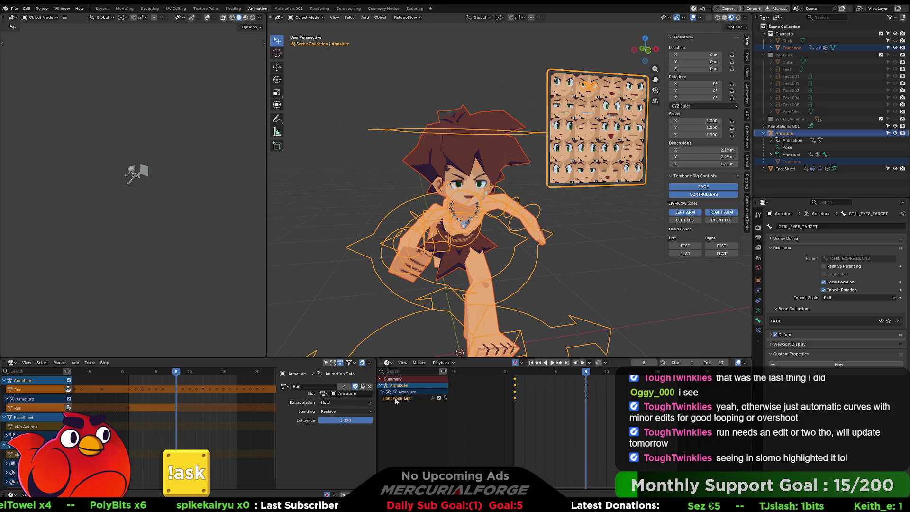
pyautogui.press('space')
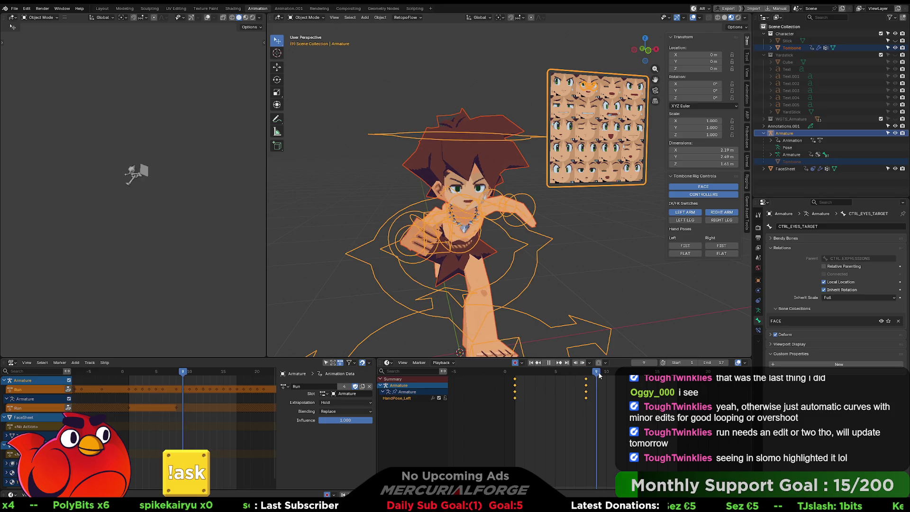
pyautogui.moveTo(593, 377)
pyautogui.mouseDown()
pyautogui.moveTo(574, 377)
pyautogui.moveTo(596, 377)
pyautogui.moveTo(586, 377)
pyautogui.mouseUp()
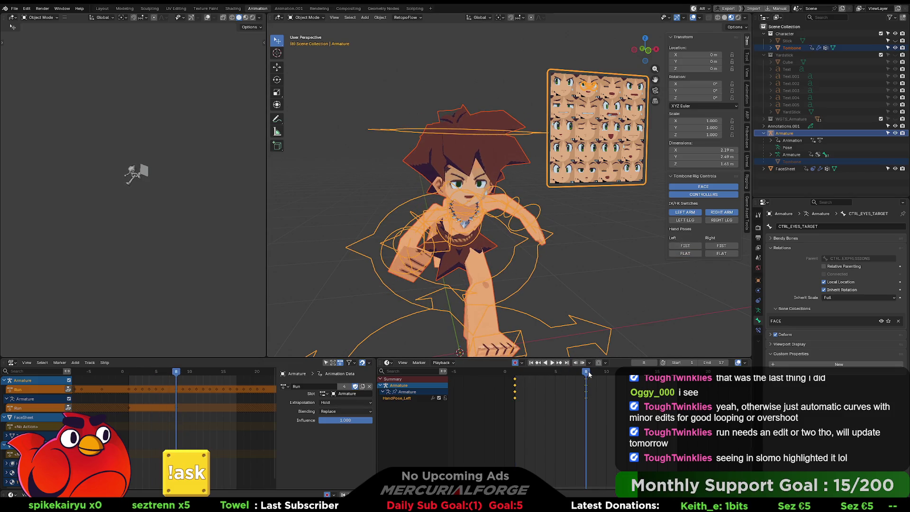
pyautogui.press('space')
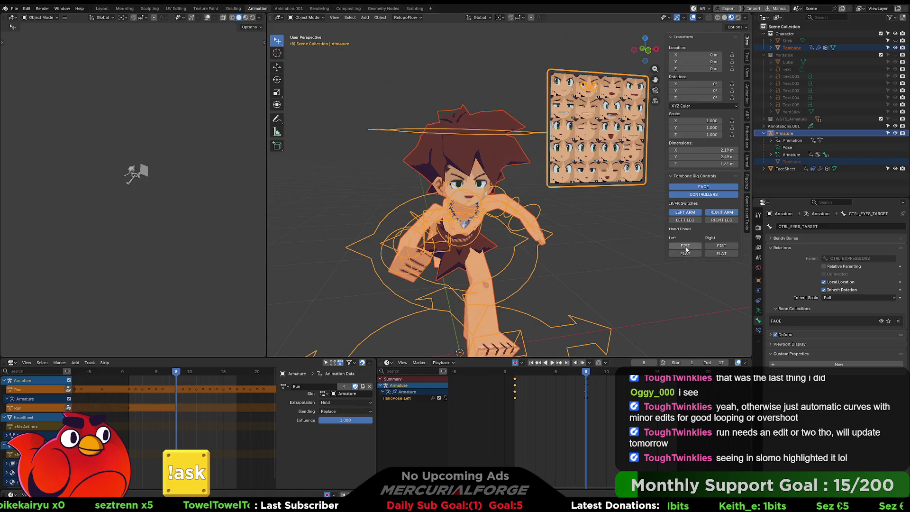
pyautogui.moveTo(587, 369); pyautogui.dragTo(517, 374)
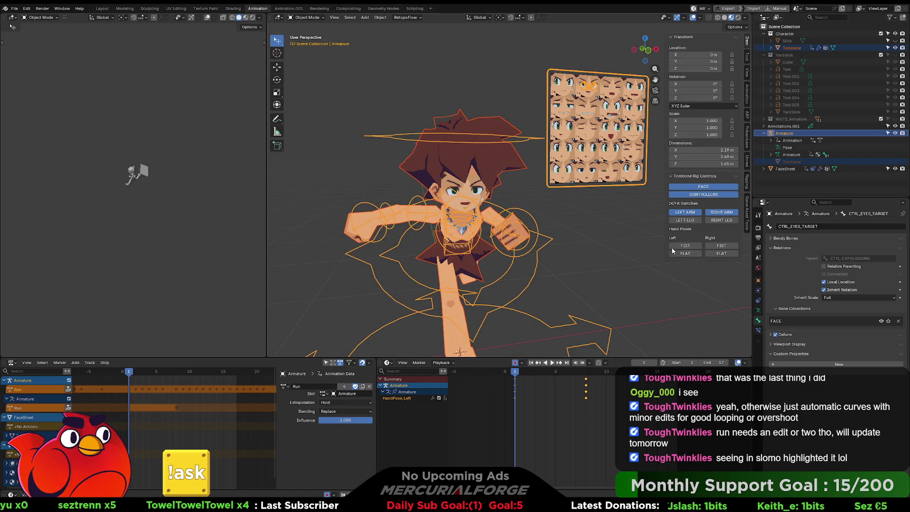
pyautogui.press('space')
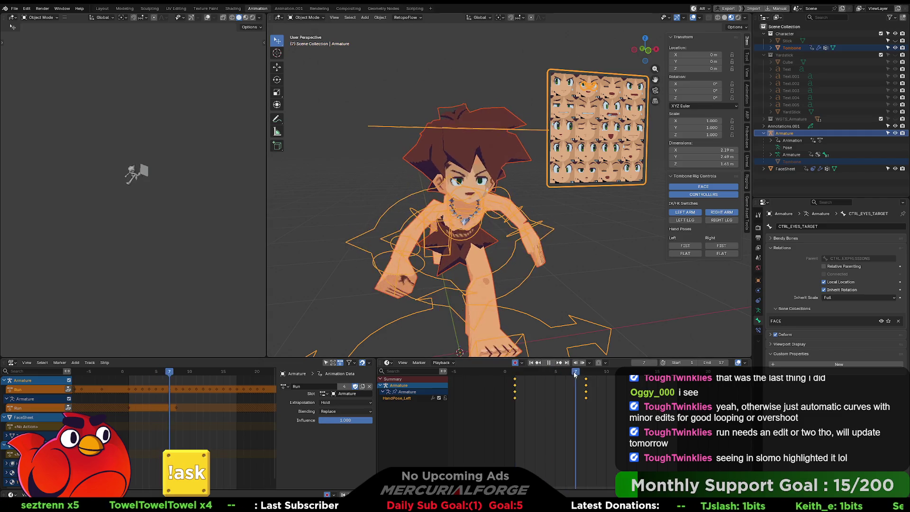
pyautogui.press('Escape')
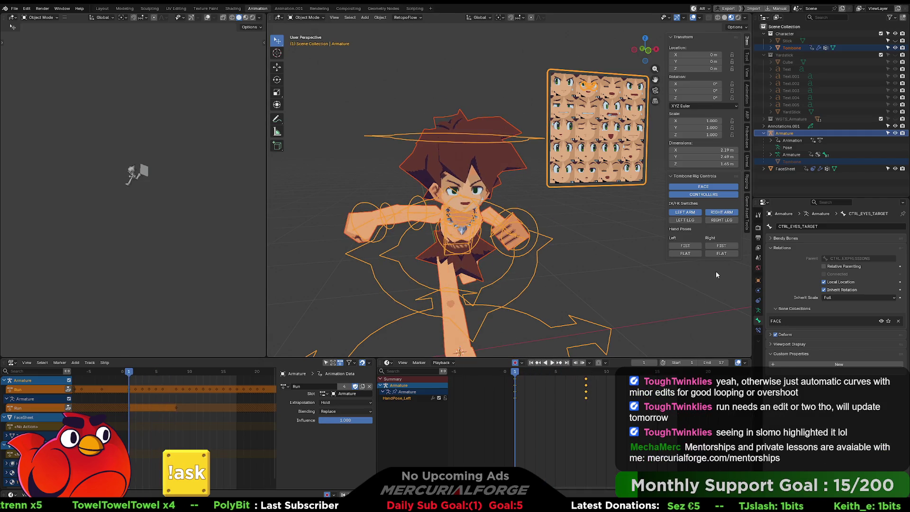
# Key the right hand as a fist, then flat at frame 8, and go to Animation.001.
pyautogui.click(720, 247)
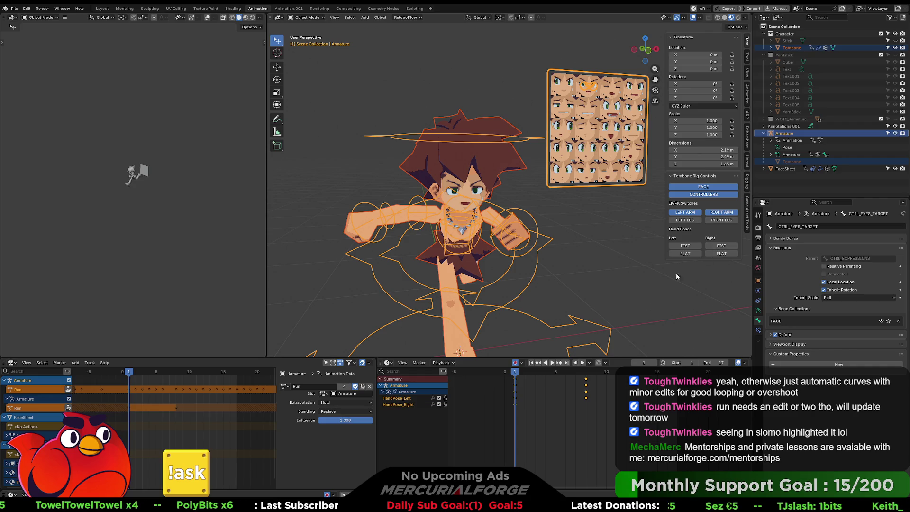
pyautogui.moveTo(590, 372); pyautogui.dragTo(586, 374)
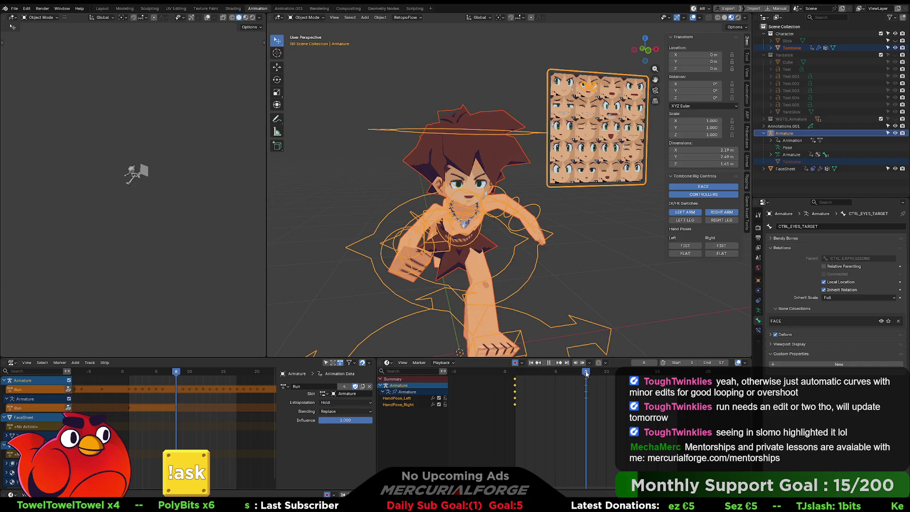
pyautogui.click(722, 255)
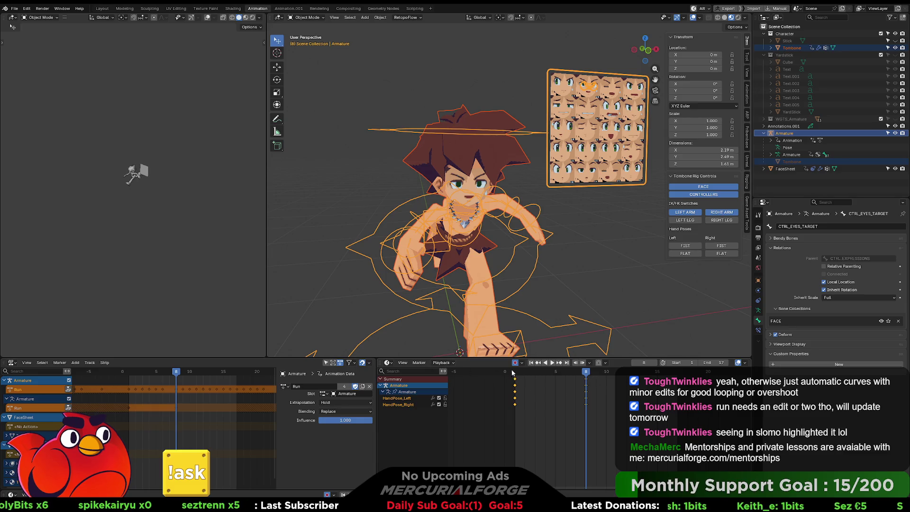
pyautogui.click(290, 8)
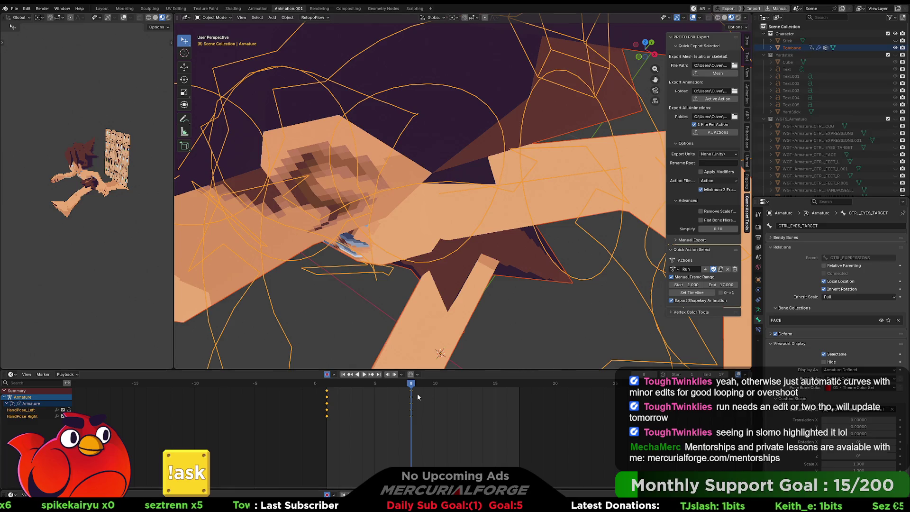
pyautogui.press('space')
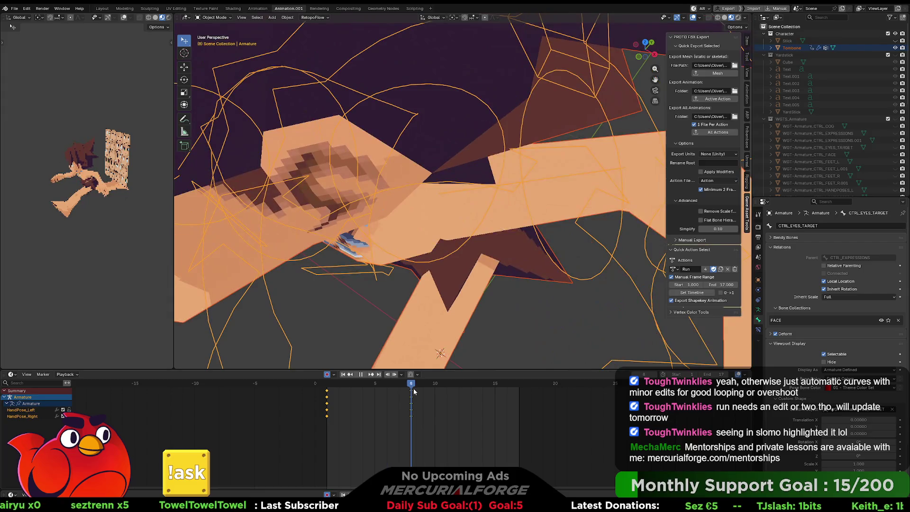
pyautogui.press('space')
pyautogui.moveTo(414, 357)
pyautogui.mouseDown(button='middle')
pyautogui.moveTo(440, 242)
pyautogui.moveTo(462, 251)
pyautogui.moveTo(471, 234)
pyautogui.mouseUp(button='middle')
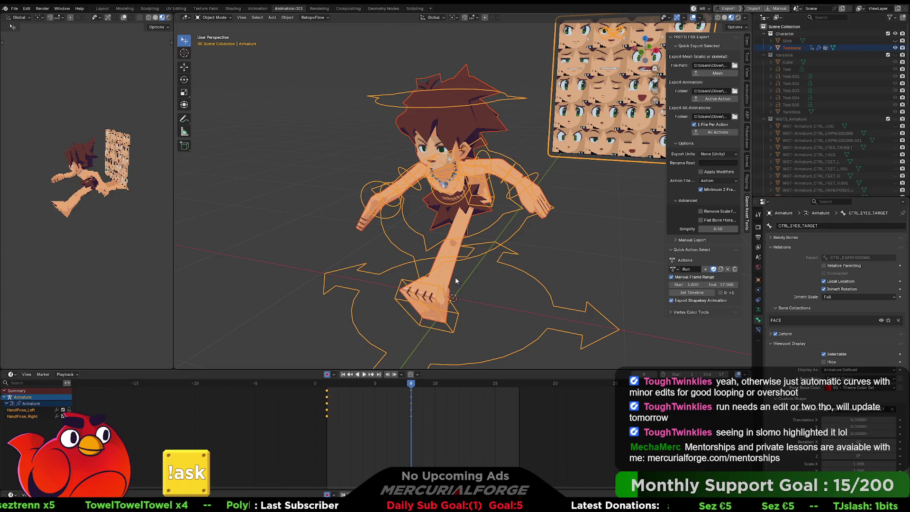
pyautogui.press('space')
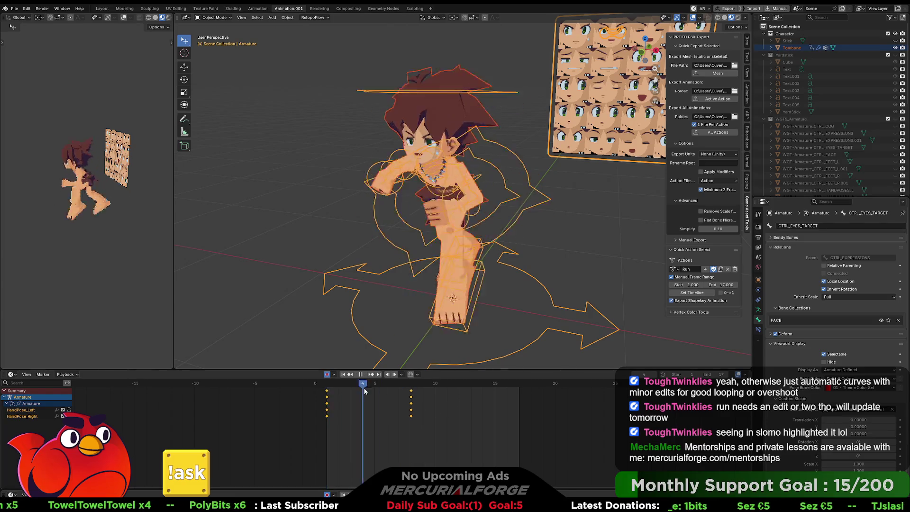
# Stop playback, show the hand-pose curves in a Graph Editor, and box-select their keys at frame 11.
pyautogui.press('space')
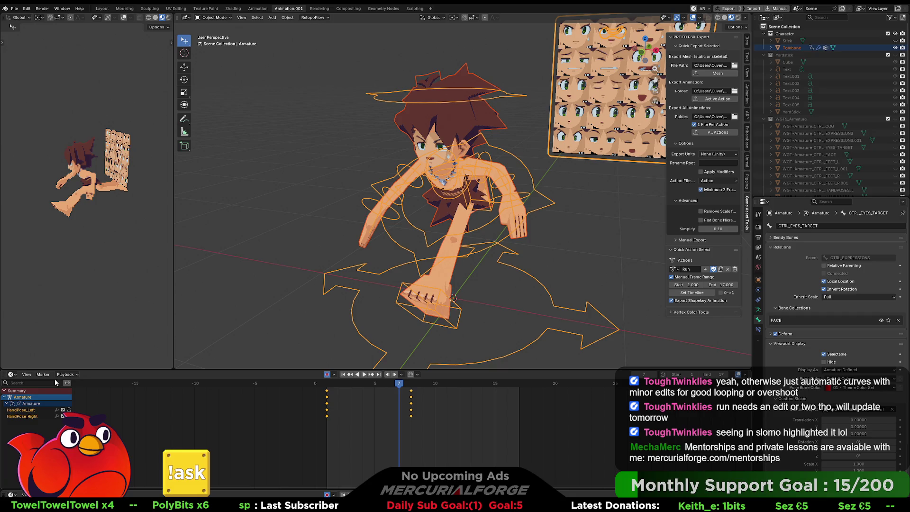
pyautogui.click(14, 375)
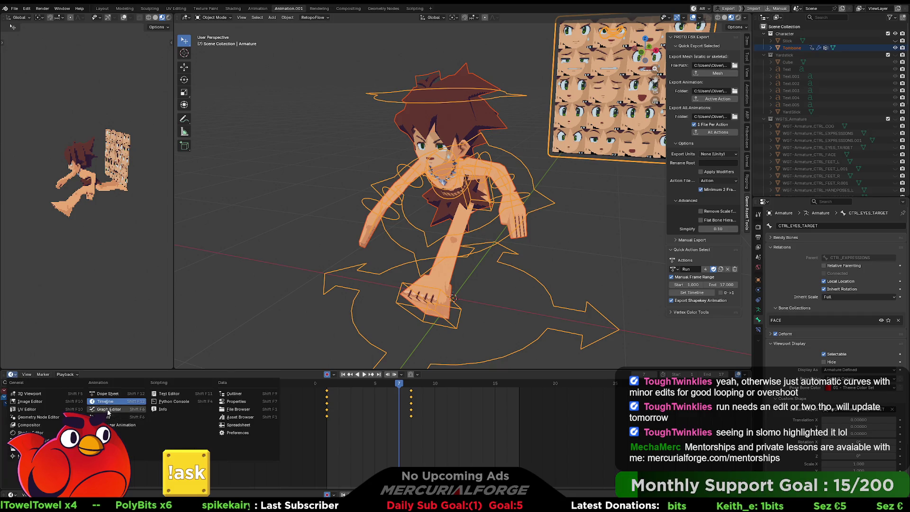
pyautogui.click(114, 395)
pyautogui.click(41, 375)
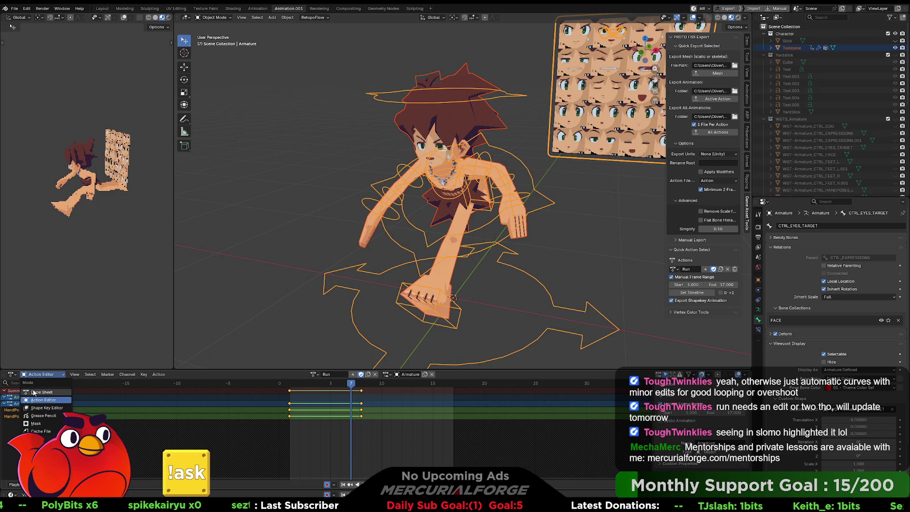
pyautogui.click(14, 375)
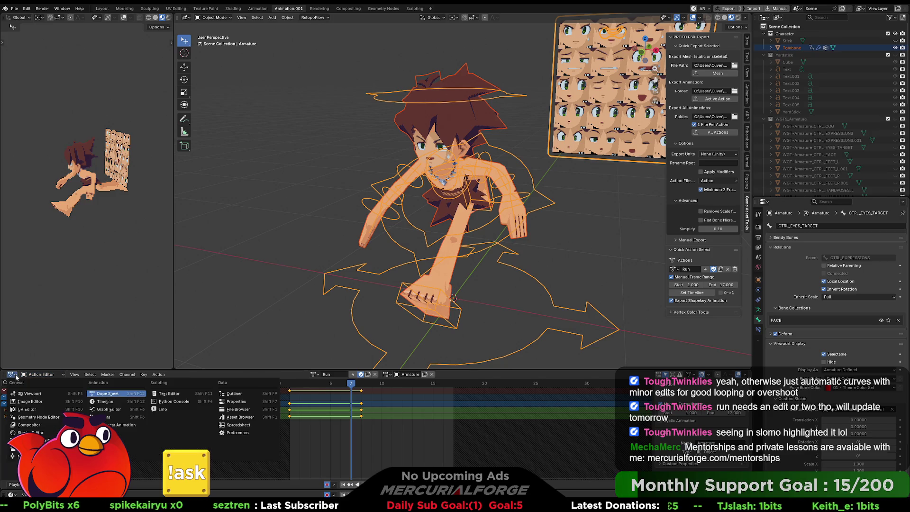
pyautogui.click(101, 408)
pyautogui.scroll(5, 333, 434)
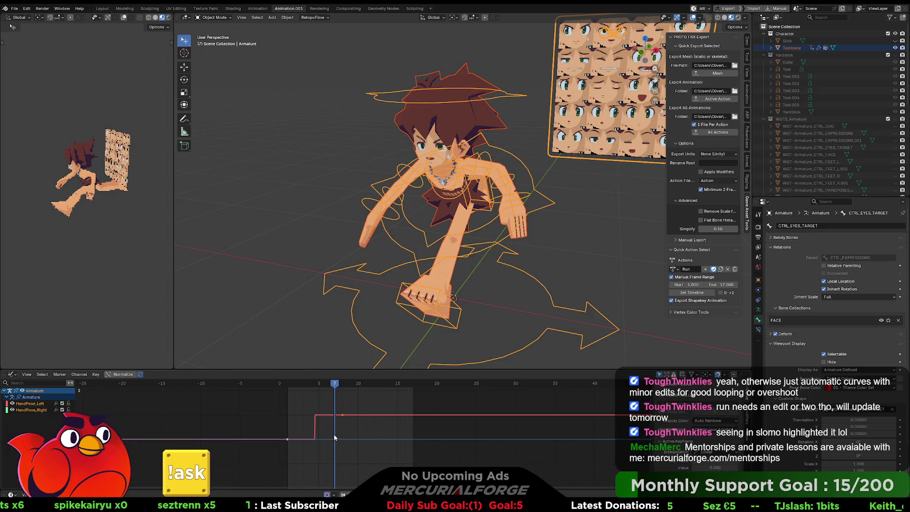
pyautogui.click(368, 383)
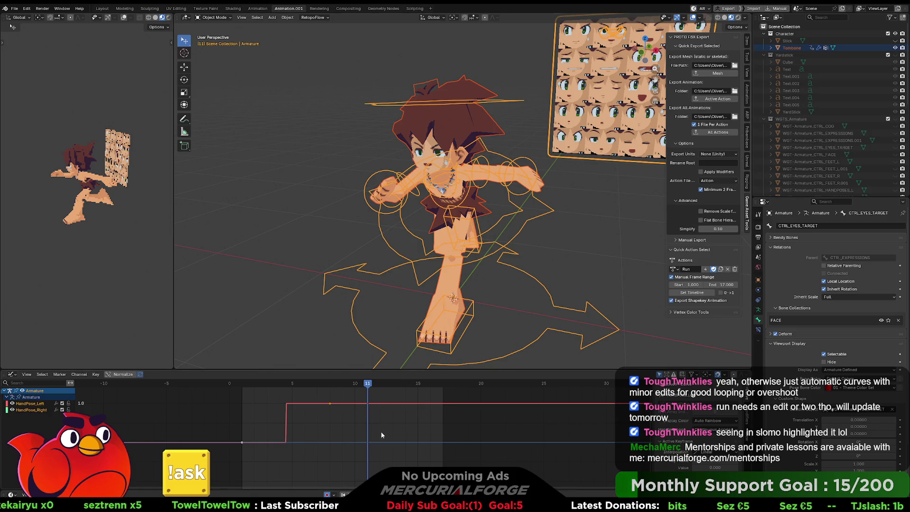
pyautogui.moveTo(437, 457); pyautogui.dragTo(240, 393)
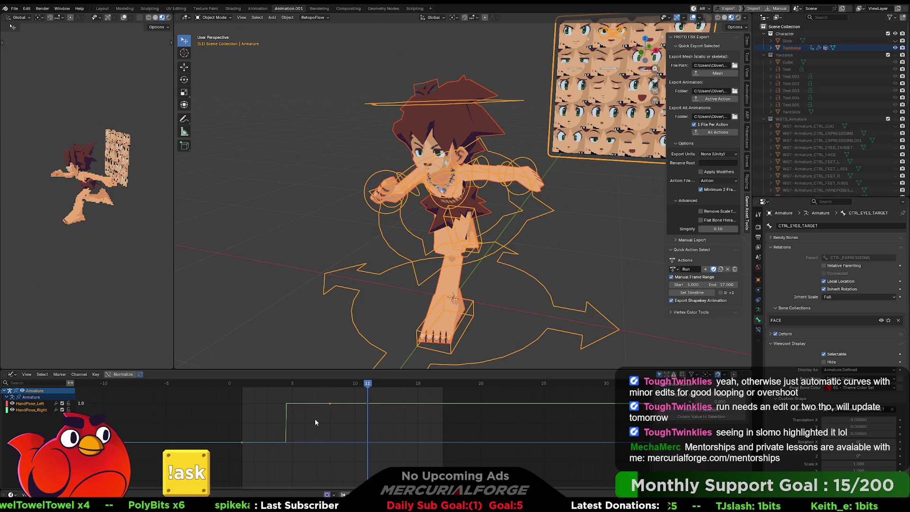
# Set the hand-pose keys to Linear, then Bézier interpolation, deselect them, and move to frame 12.
pyautogui.press('t')
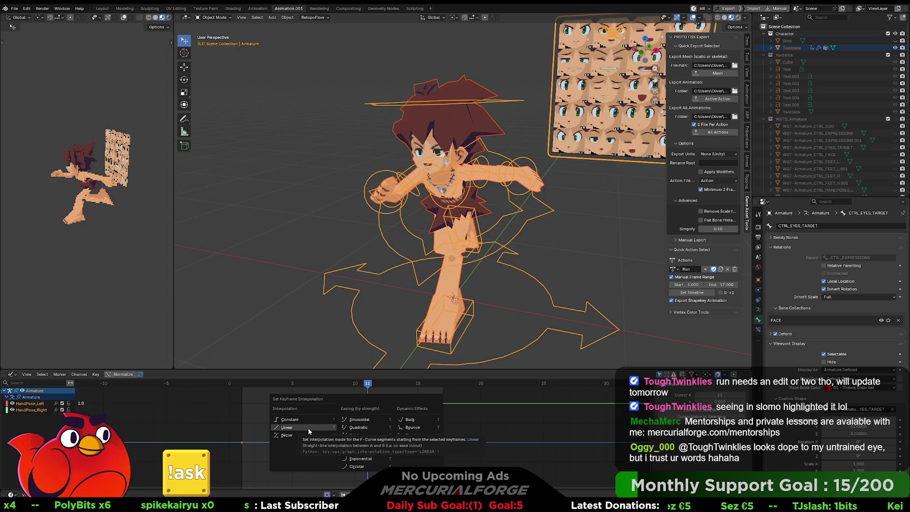
pyautogui.click(300, 434)
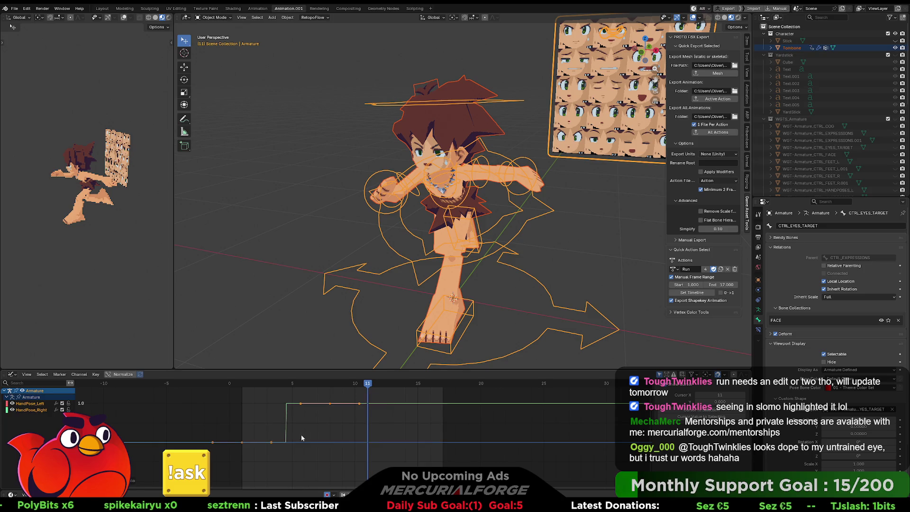
pyautogui.press('t')
pyautogui.click(294, 428)
pyautogui.press('t')
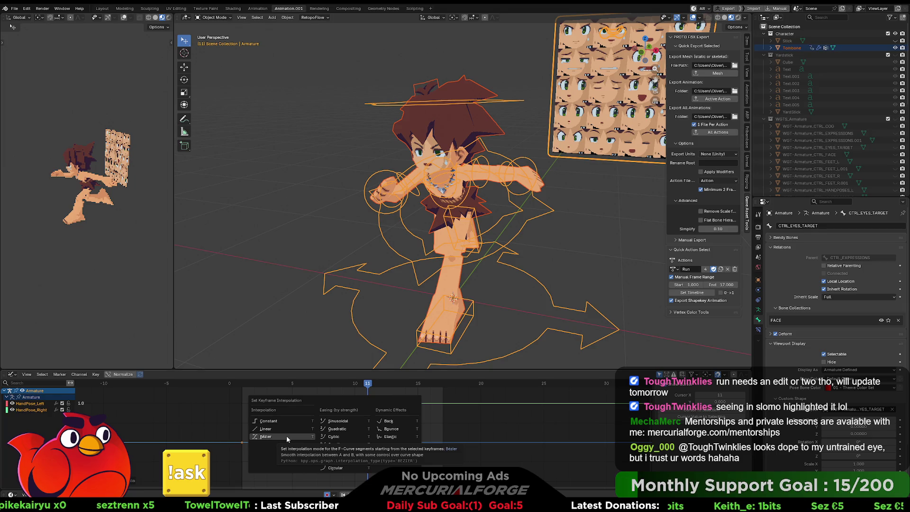
pyautogui.click(287, 436)
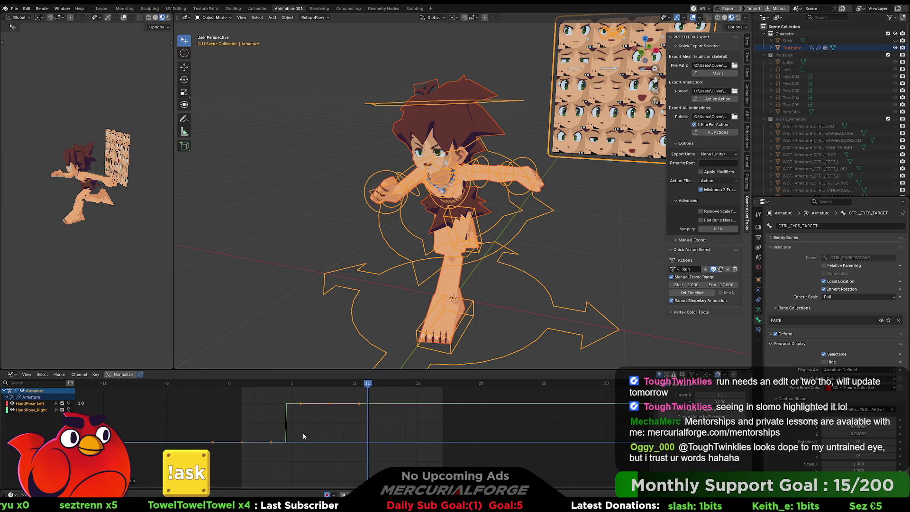
pyautogui.moveTo(489, 468)
pyautogui.mouseDown()
pyautogui.moveTo(232, 421)
pyautogui.moveTo(183, 397)
pyautogui.mouseUp()
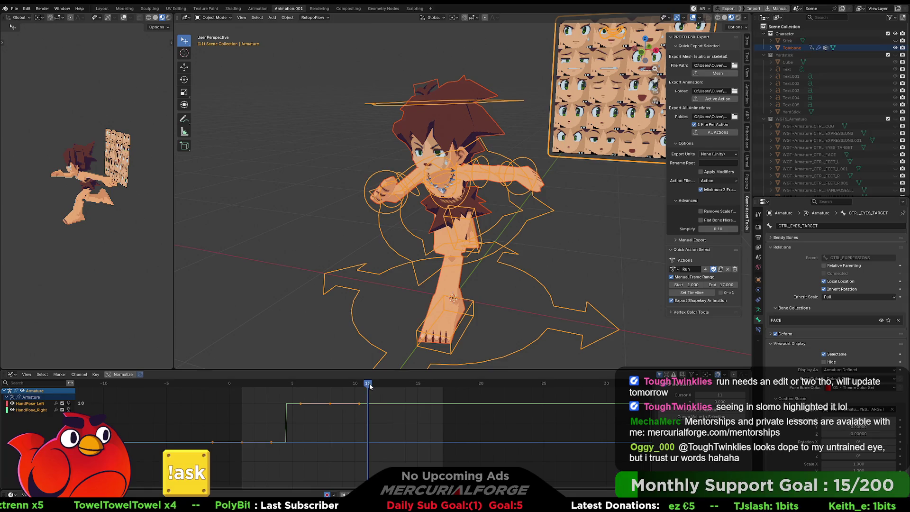
pyautogui.moveTo(371, 387); pyautogui.dragTo(382, 386)
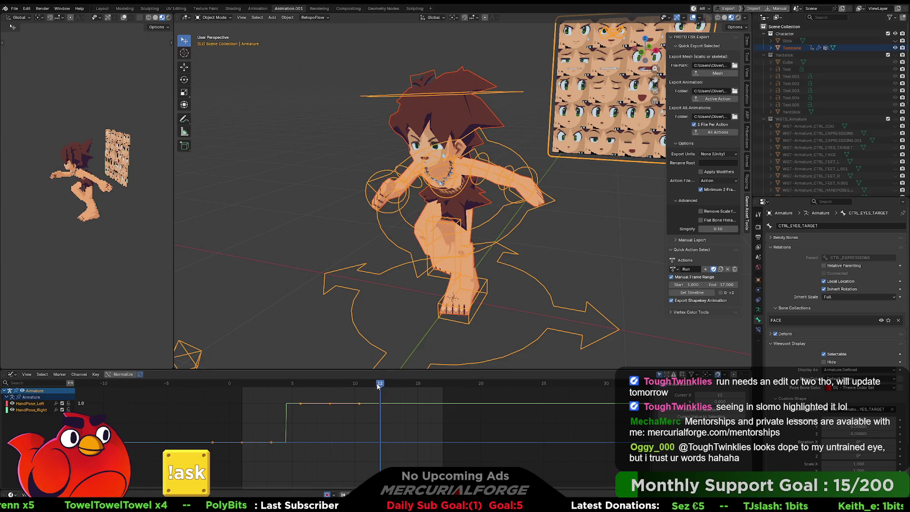
# Key the right hand as a fist at frame 12, check frames 14–17, and select all keys.
pyautogui.click(747, 42)
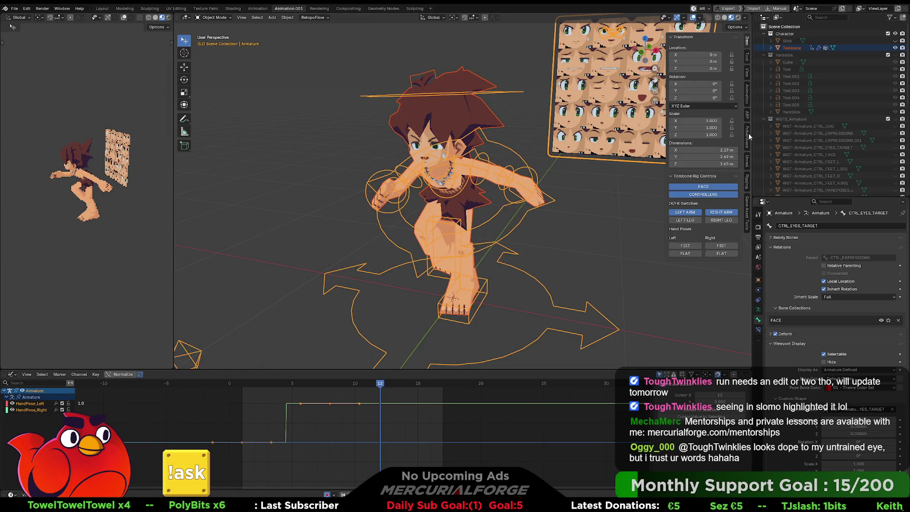
pyautogui.click(722, 247)
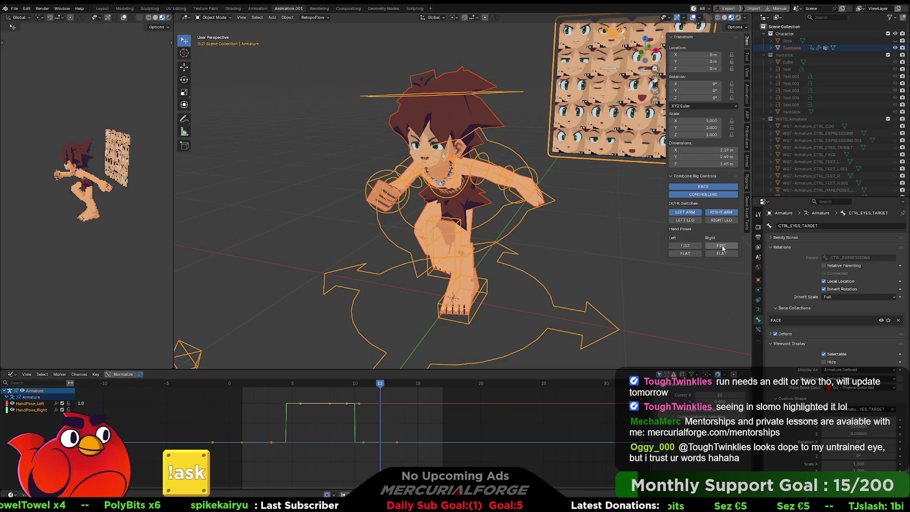
pyautogui.click(419, 385)
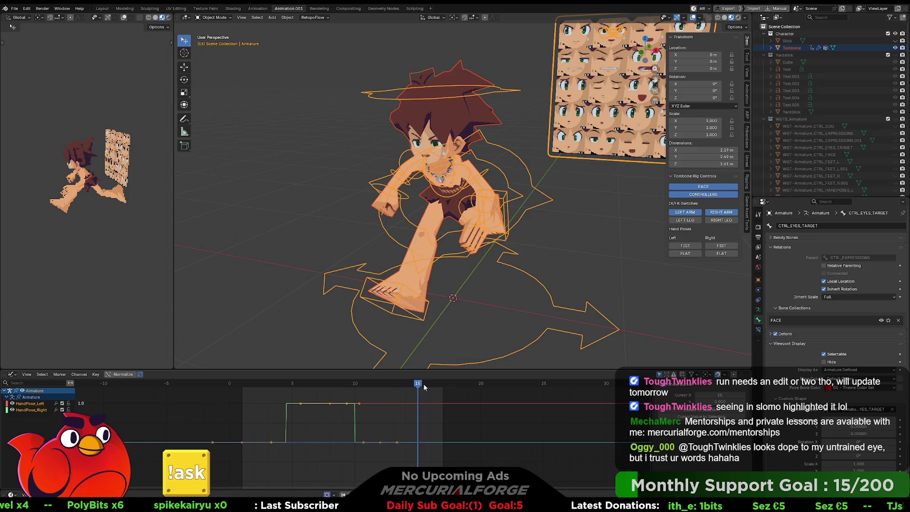
pyautogui.moveTo(424, 387)
pyautogui.mouseDown()
pyautogui.moveTo(417, 385)
pyautogui.moveTo(444, 385)
pyautogui.moveTo(418, 383)
pyautogui.mouseUp()
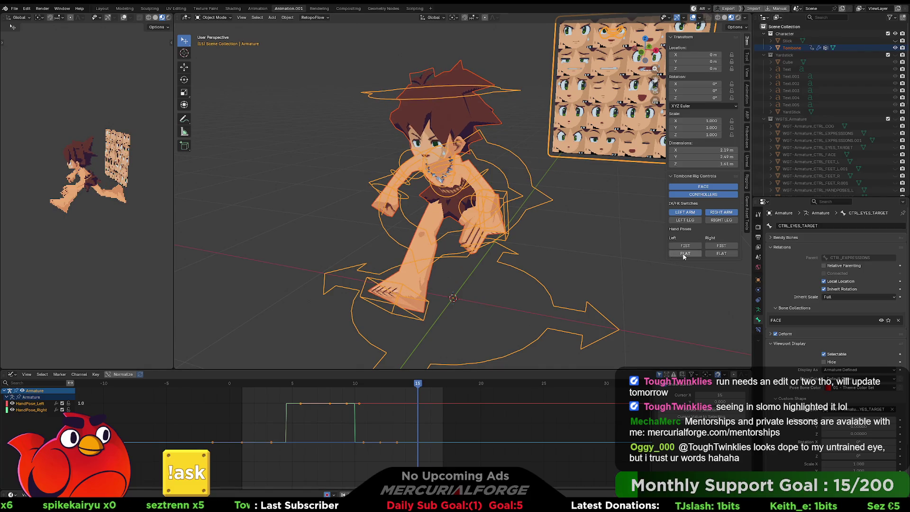
pyautogui.click(444, 385)
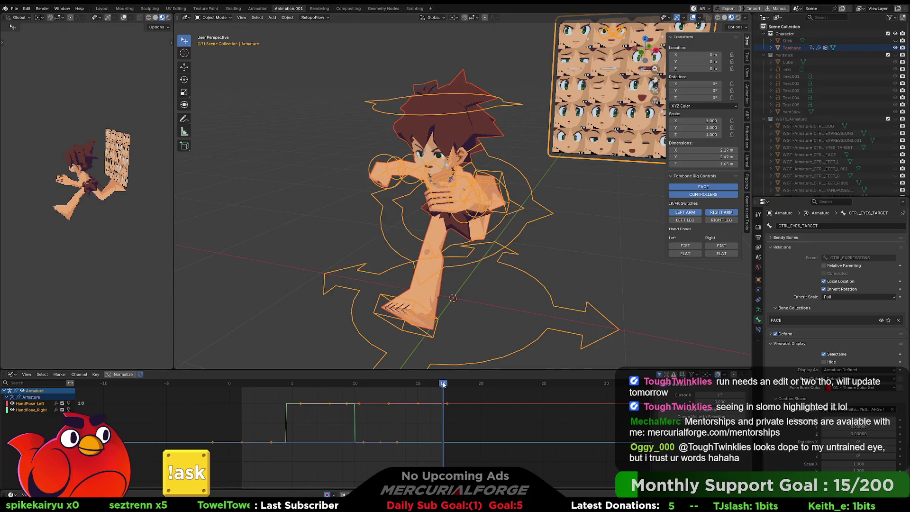
pyautogui.click(405, 385)
pyautogui.click(443, 385)
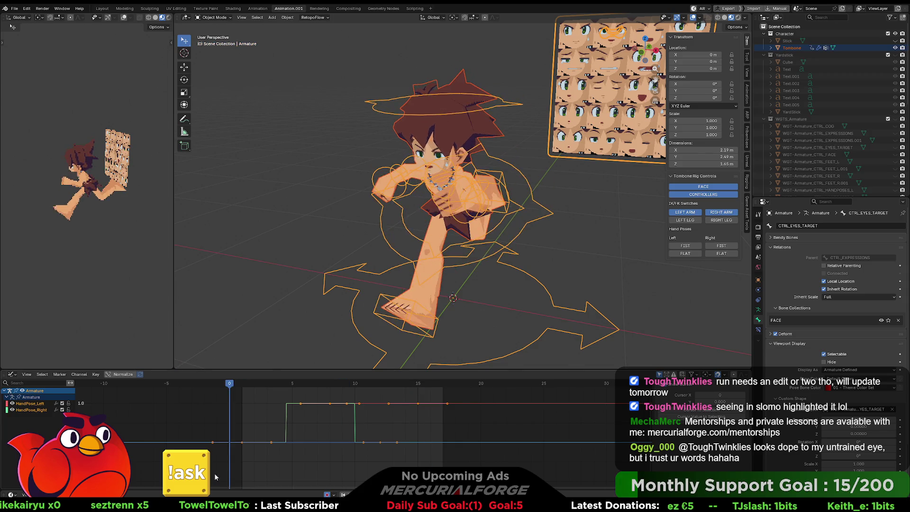
pyautogui.click(465, 403)
pyautogui.press('a')
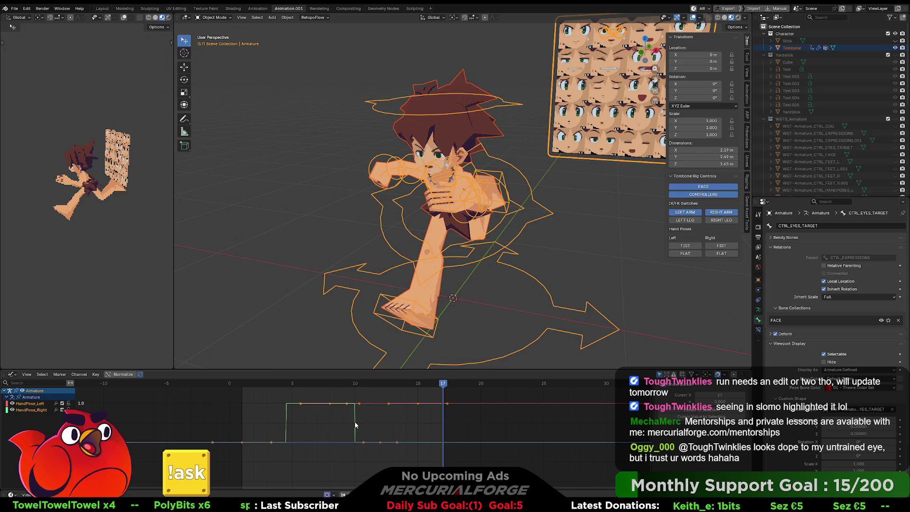
# Lower one HandPose_Right keyframe's value slightly, select all keys, and enter Pose Mode.
pyautogui.press('t')
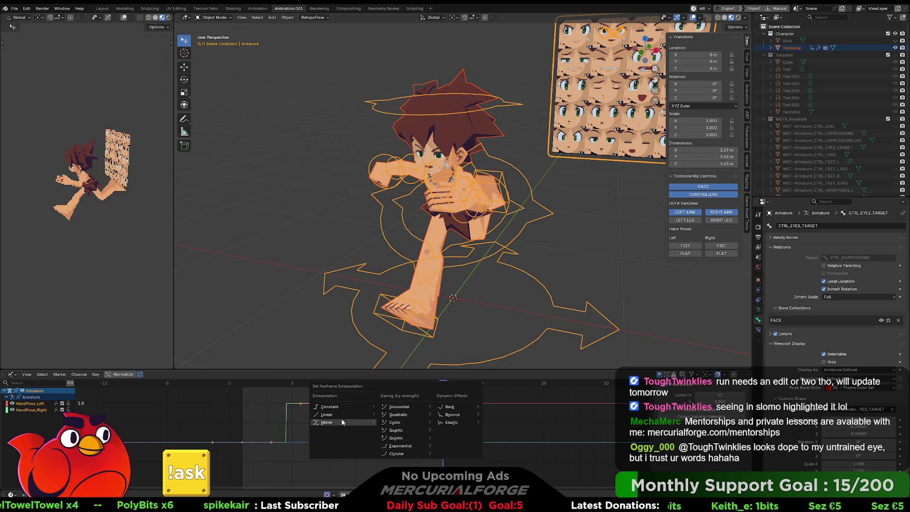
pyautogui.click(341, 419)
pyautogui.press('t')
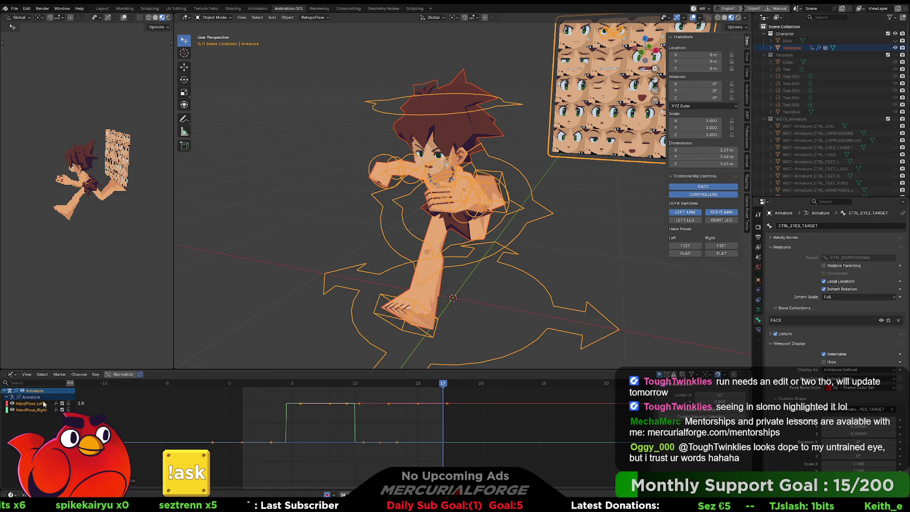
pyautogui.click(397, 442)
pyautogui.press('g')
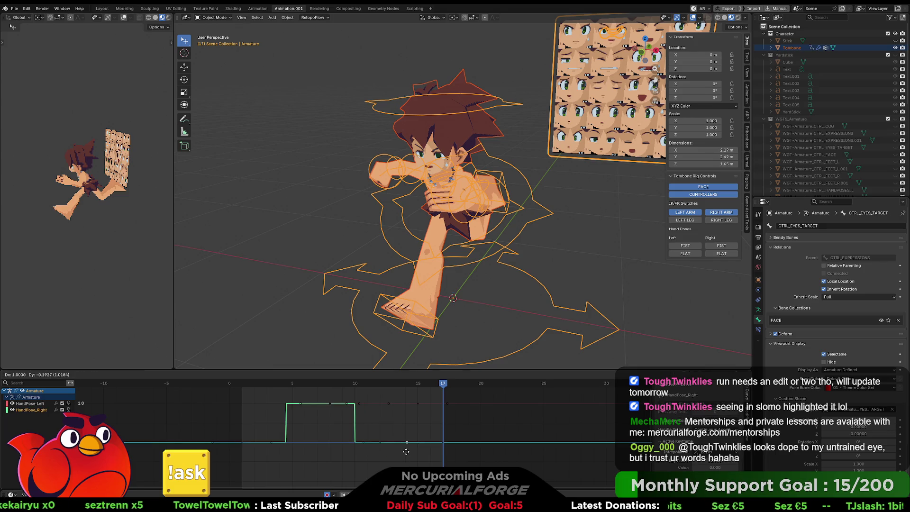
pyautogui.click(407, 451)
pyautogui.press('a')
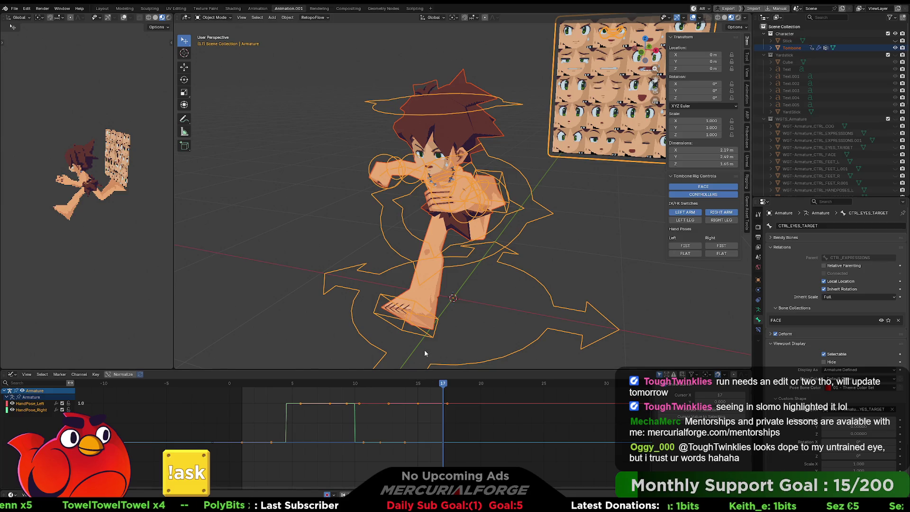
pyautogui.hotkey('ctrl', 'Tab')
# In pose mode, set the selected keyframes to constant interpolation and shift them one frame earlier.
pyautogui.click(512, 241)
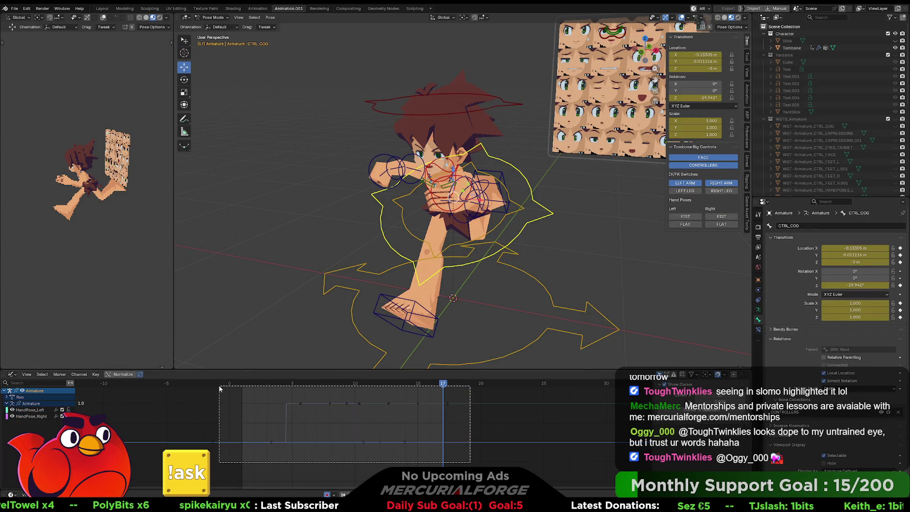
pyautogui.press('t')
pyautogui.click(292, 394)
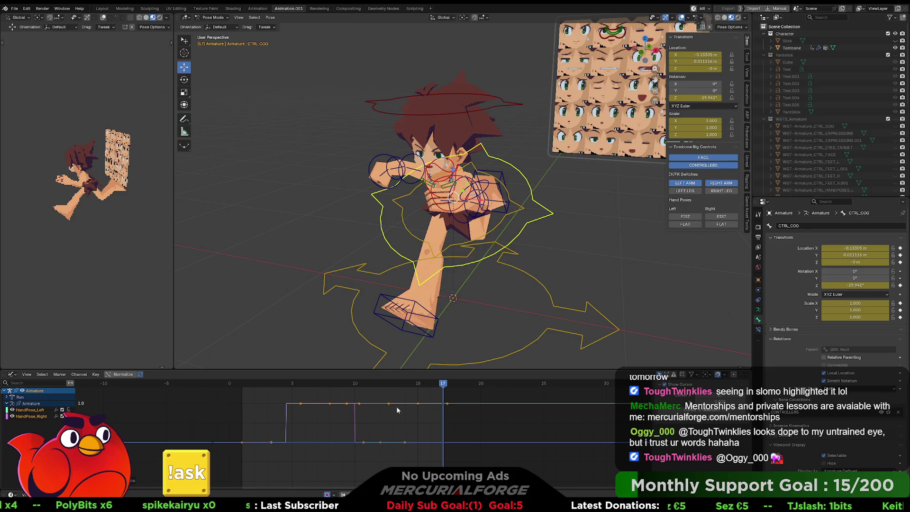
pyautogui.press('g')
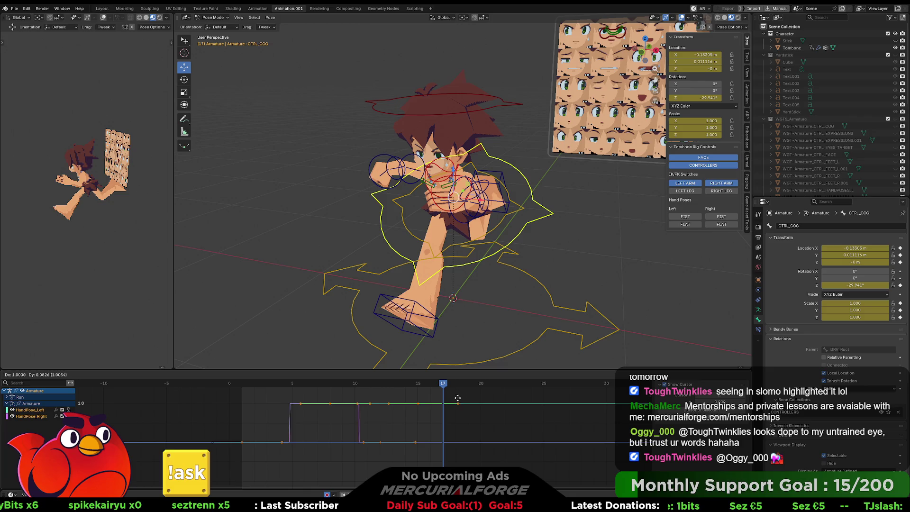
pyautogui.click(476, 460)
# Box-select the hand-pose keyframes across both curves, delete them, and return the playhead to frame 1.
pyautogui.moveTo(476, 460)
pyautogui.mouseDown()
pyautogui.moveTo(363, 437)
pyautogui.moveTo(232, 394)
pyautogui.mouseUp()
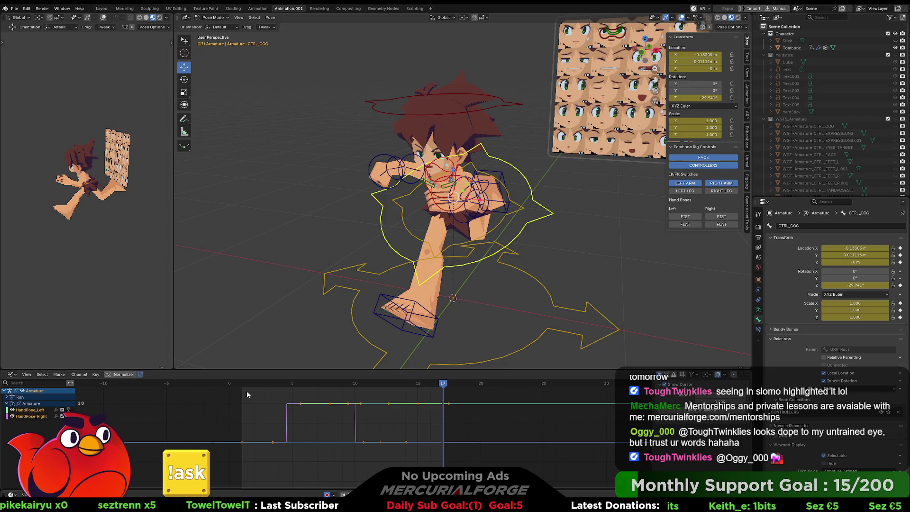
pyautogui.click(502, 269)
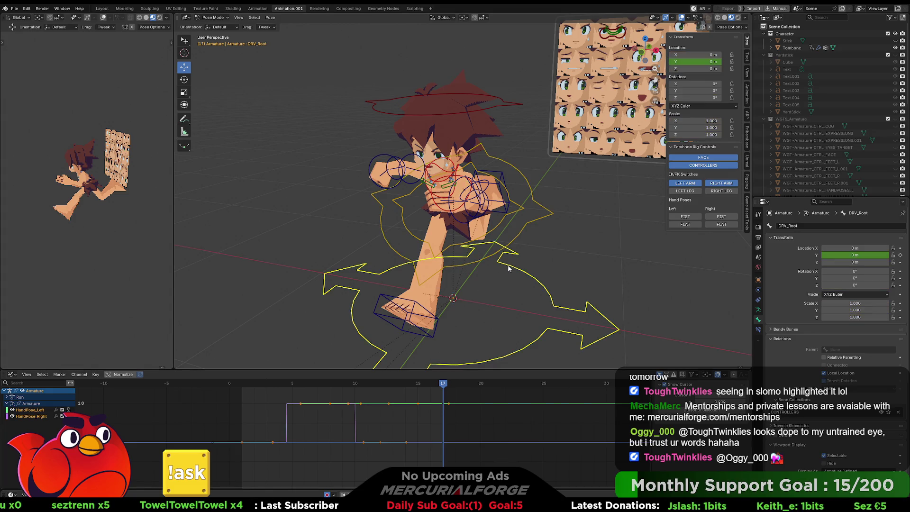
pyautogui.click(499, 195)
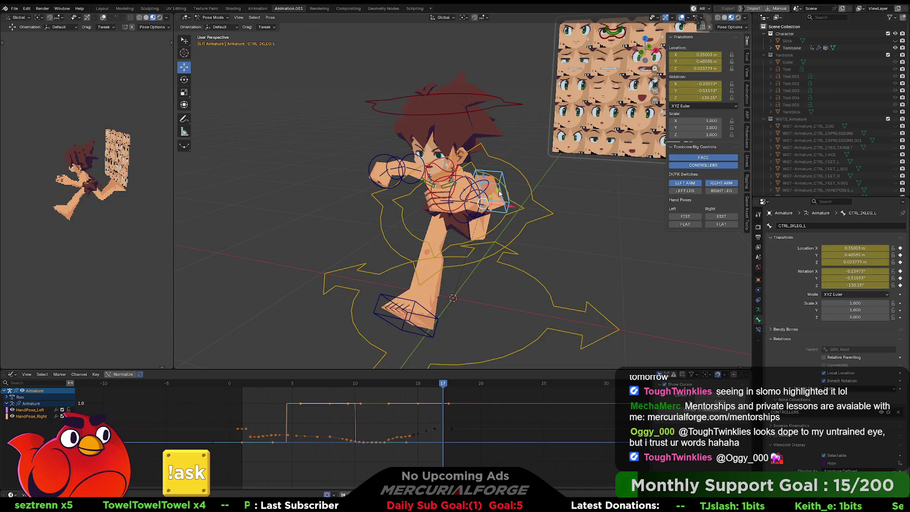
pyautogui.click(431, 448)
pyautogui.moveTo(431, 451); pyautogui.dragTo(404, 434)
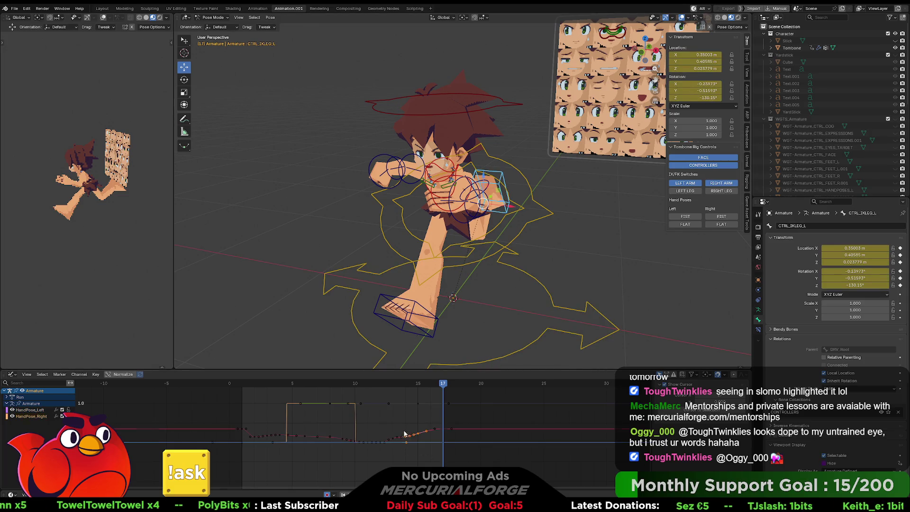
pyautogui.rightClick(436, 435)
pyautogui.click(474, 456)
pyautogui.moveTo(473, 458); pyautogui.dragTo(200, 394)
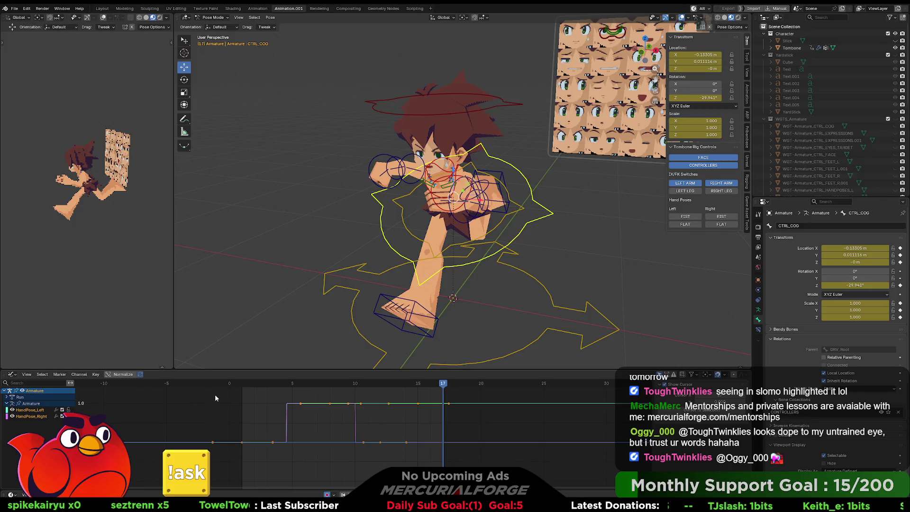
pyautogui.press('Delete')
pyautogui.moveTo(446, 383); pyautogui.dragTo(244, 399)
pyautogui.click(686, 218)
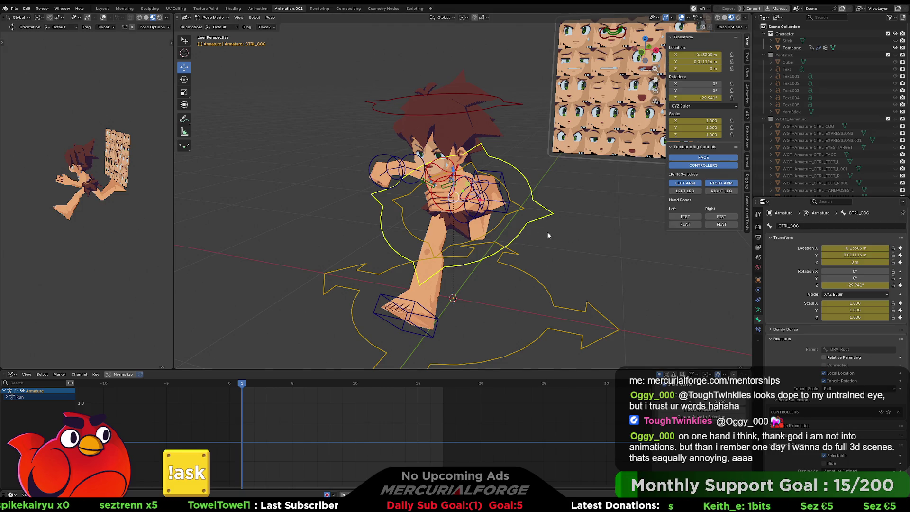
# Deselect everything on the rig and orbit and zoom to a frontal view of the character.
pyautogui.click(559, 238)
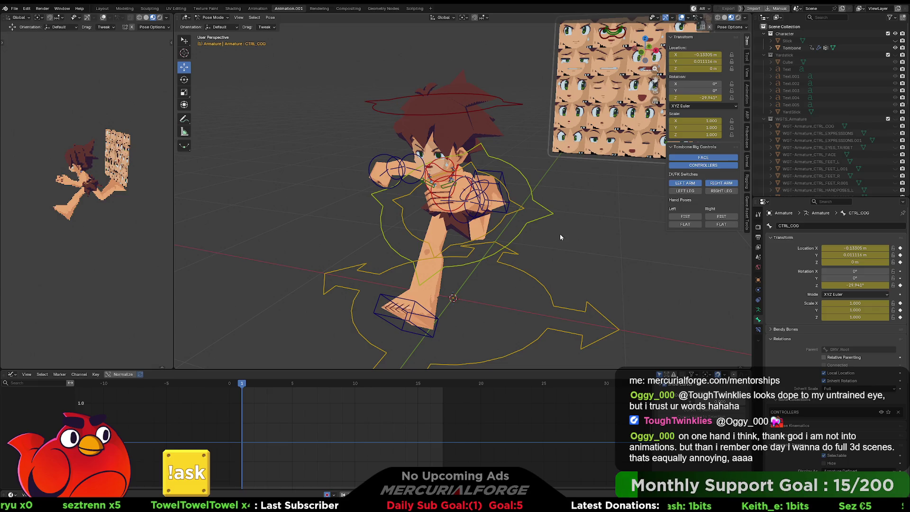
pyautogui.moveTo(542, 232)
pyautogui.mouseDown(button='middle')
pyautogui.moveTo(581, 229)
pyautogui.moveTo(557, 226)
pyautogui.mouseUp(button='middle')
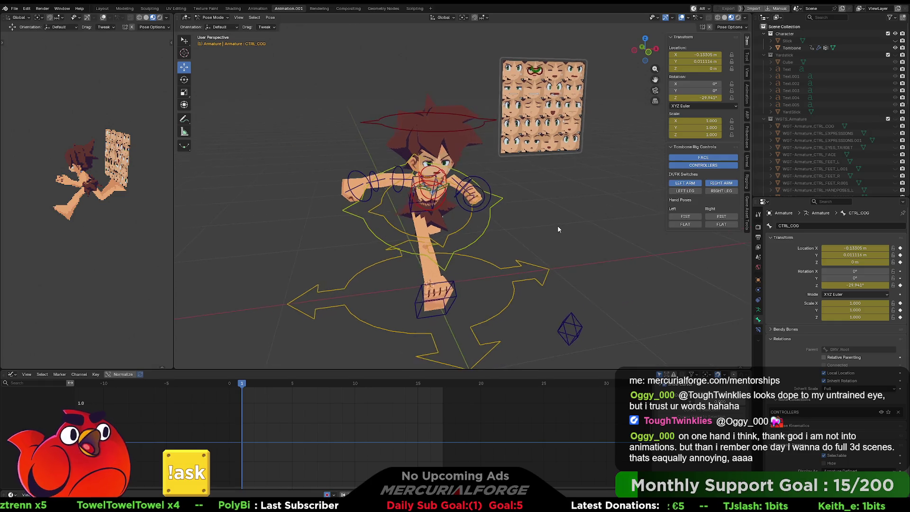
pyautogui.scroll(3, 555, 227)
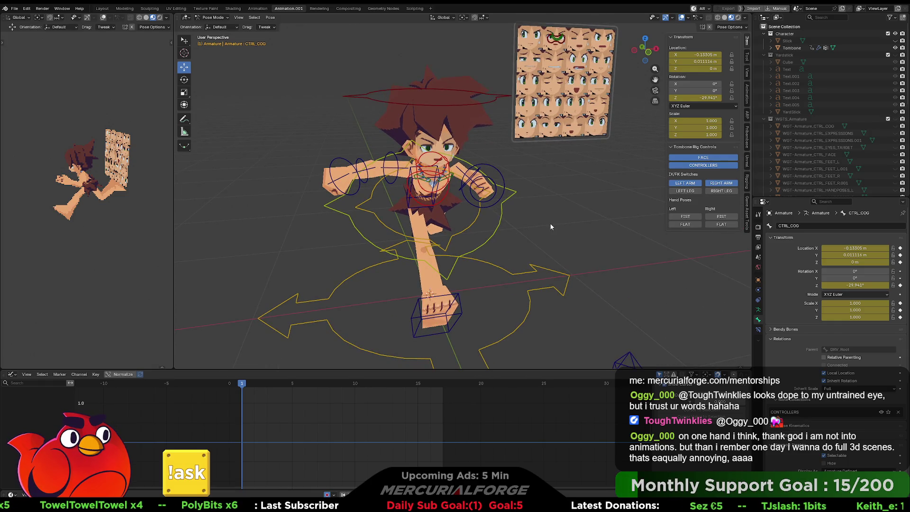
pyautogui.moveTo(542, 230); pyautogui.dragTo(490, 228, button='middle')
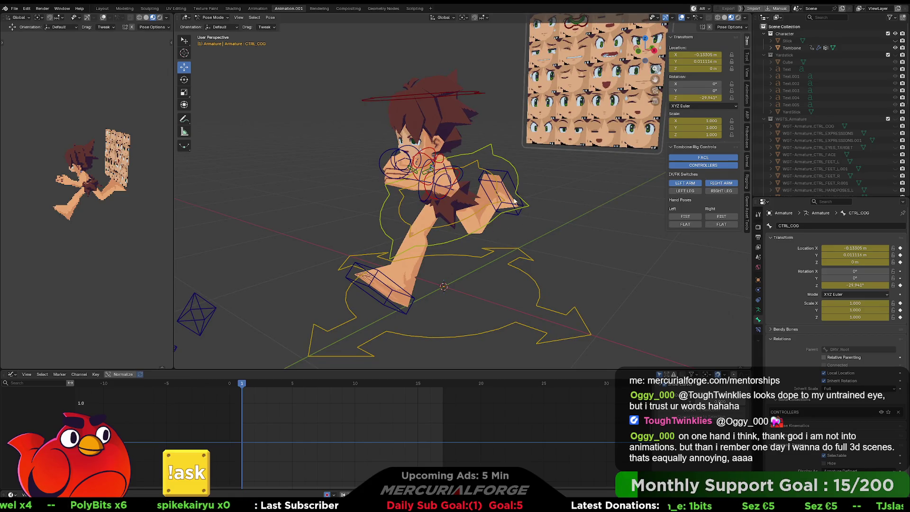
# Select the left IK foot, spine, head and right FK hand controls in turn.
pyautogui.click(485, 176)
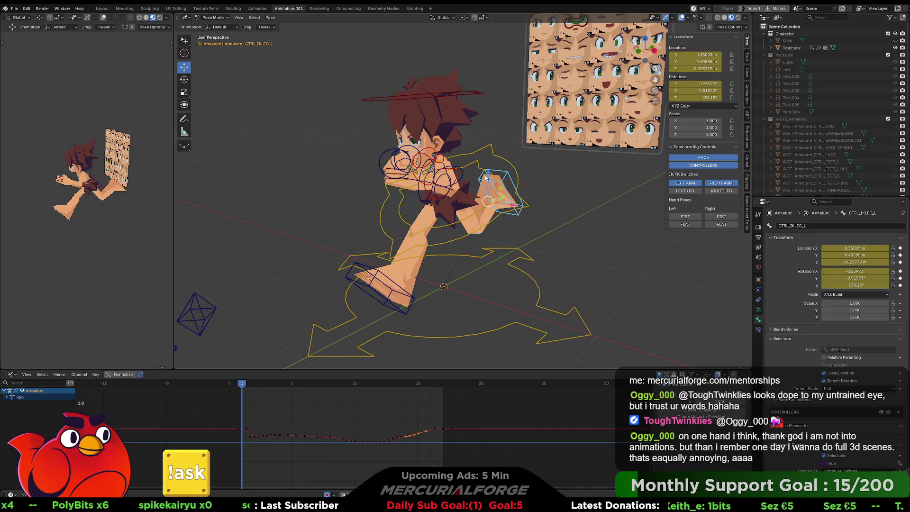
pyautogui.click(440, 162)
pyautogui.moveTo(440, 162)
pyautogui.mouseDown(button='middle')
pyautogui.moveTo(482, 92)
pyautogui.moveTo(480, 124)
pyautogui.moveTo(538, 129)
pyautogui.moveTo(484, 189)
pyautogui.mouseUp(button='middle')
pyautogui.click(482, 92)
pyautogui.click(495, 199)
pyautogui.moveTo(517, 196)
pyautogui.mouseDown(button='middle')
pyautogui.moveTo(455, 186)
pyautogui.moveTo(479, 195)
pyautogui.mouseUp(button='middle')
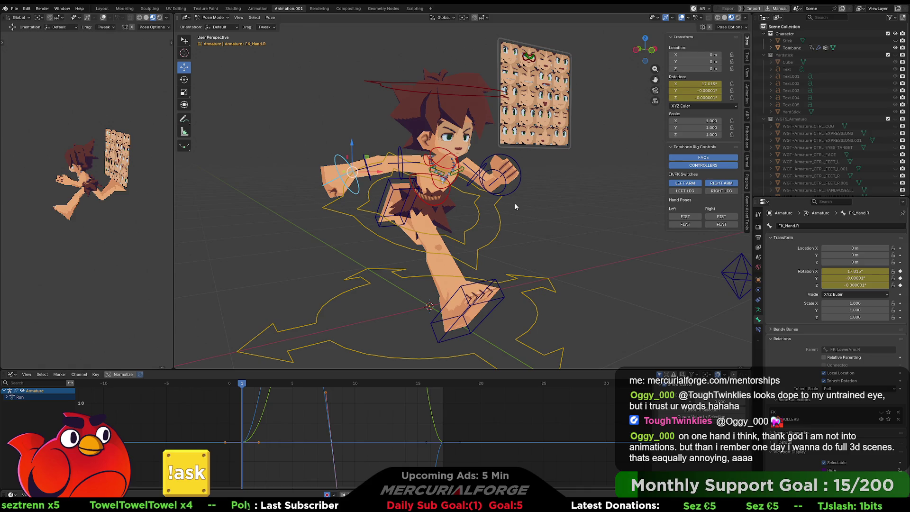
# Deselect the hand control and bring up the F3 operator search.
pyautogui.click(567, 234)
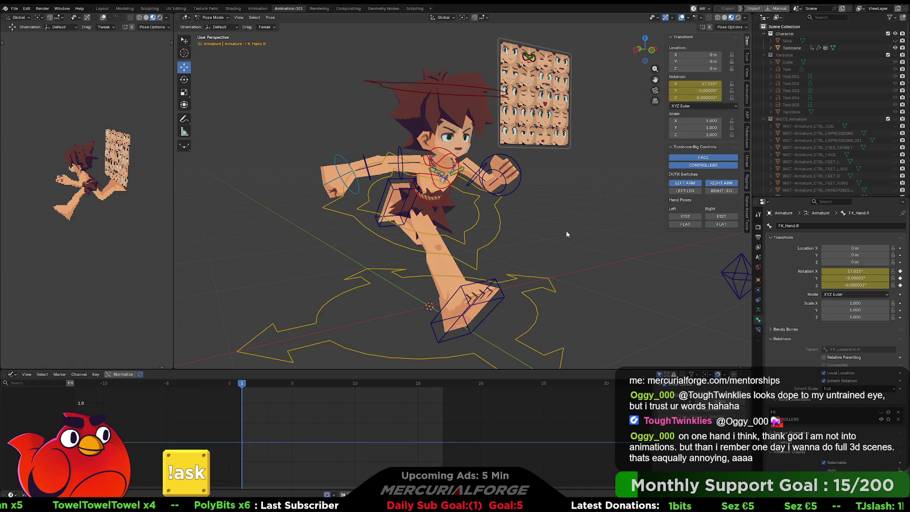
pyautogui.moveTo(566, 234); pyautogui.dragTo(512, 232, button='middle')
pyautogui.press('F3')
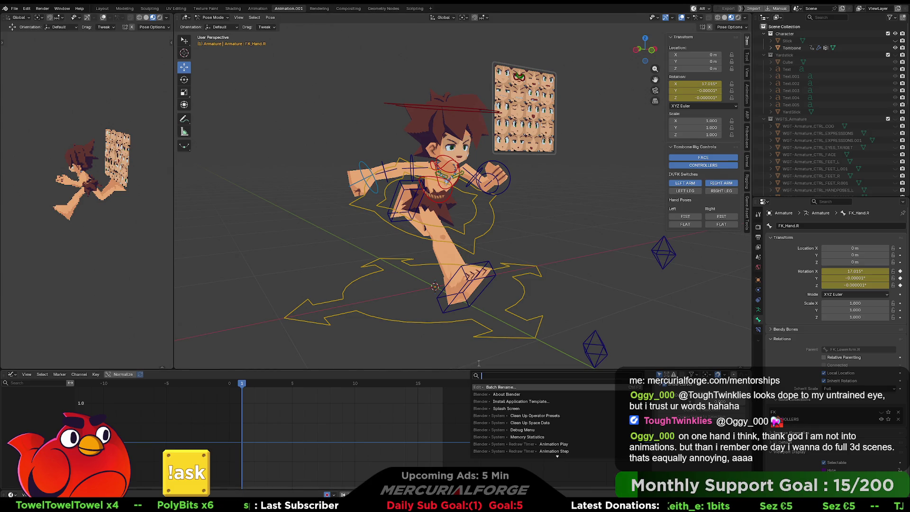
# Close the search, key a left-hand fist and a flat right hand, ending with a left fist at frame 3.
pyautogui.press('Escape')
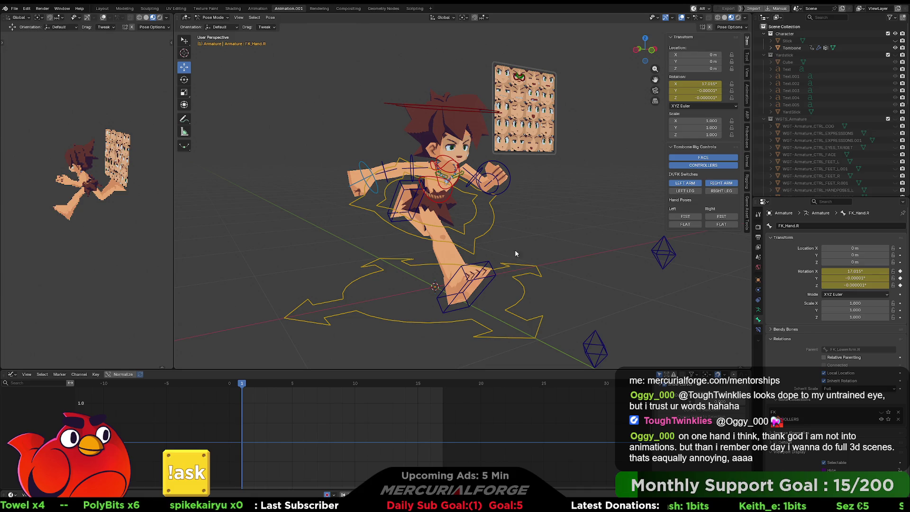
pyautogui.click(687, 217)
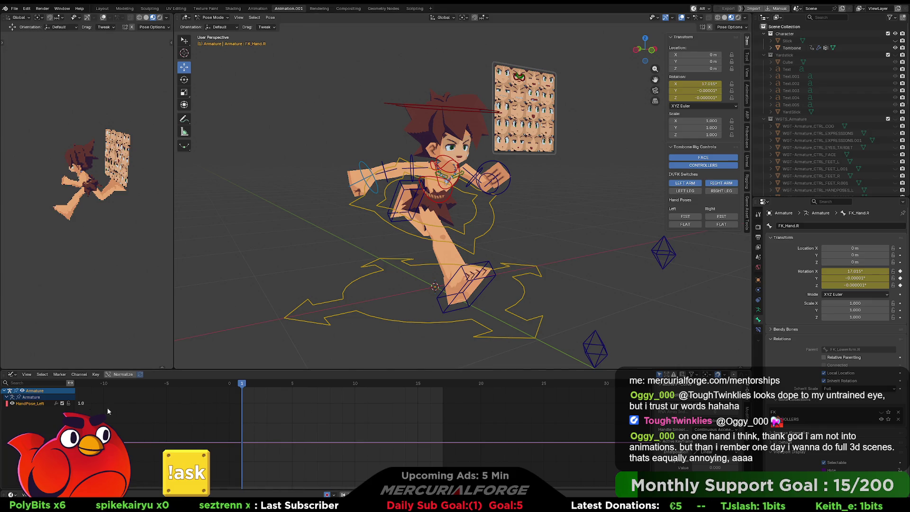
pyautogui.moveTo(241, 388); pyautogui.dragTo(267, 386)
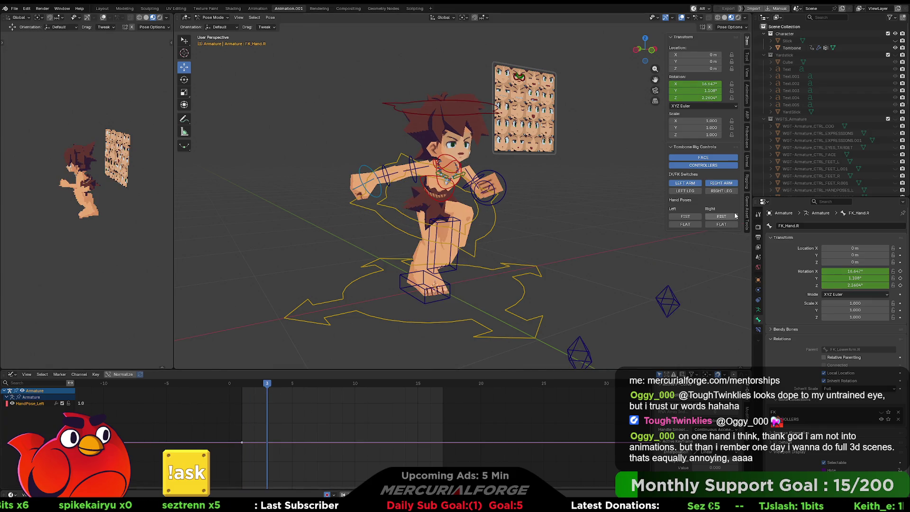
pyautogui.click(721, 225)
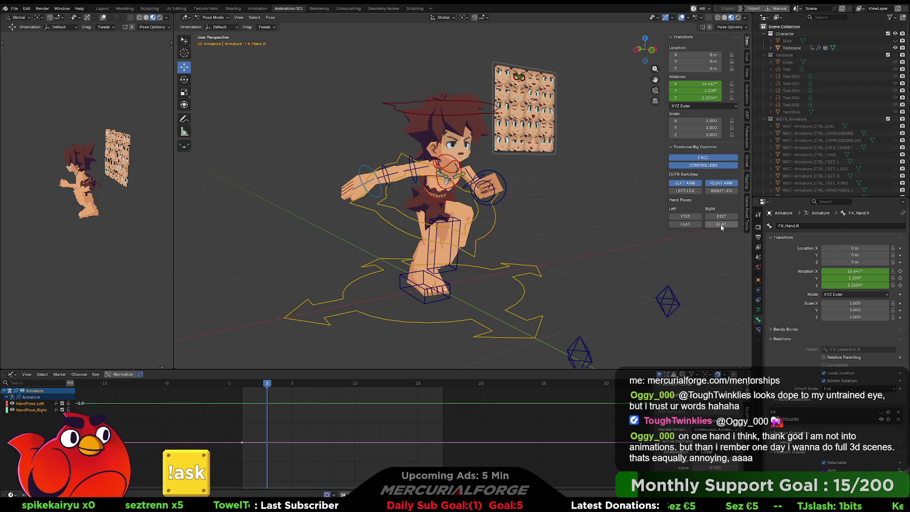
pyautogui.click(721, 217)
pyautogui.click(687, 218)
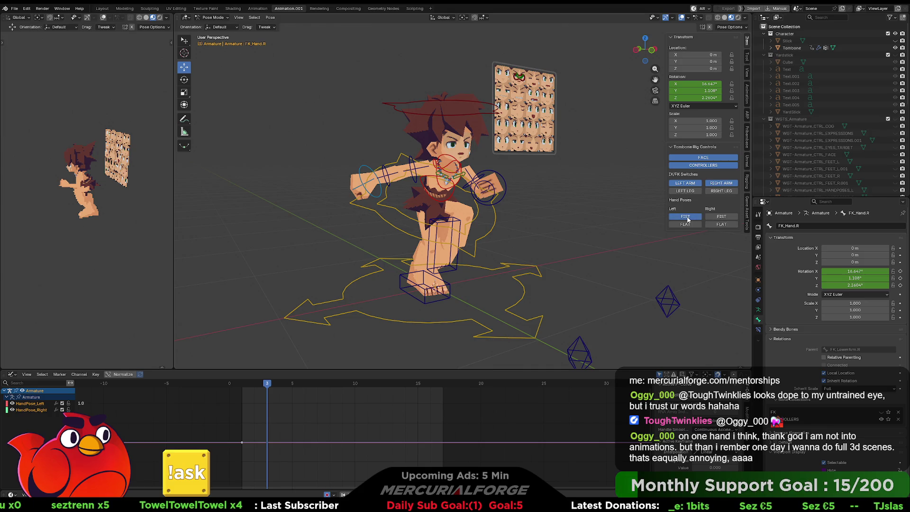
pyautogui.click(688, 224)
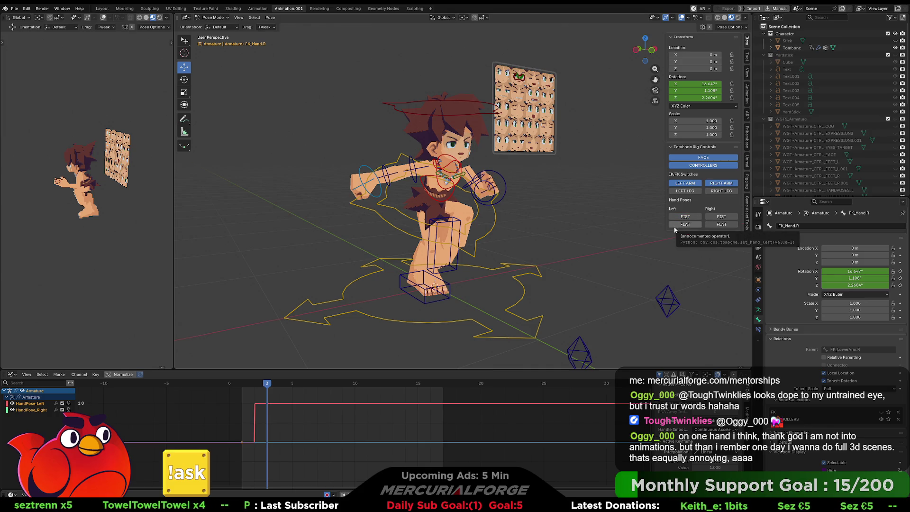
# Key the left hand flat at frame 8 and a new left-hand pose at frame 14.
pyautogui.click(329, 383)
pyautogui.click(690, 218)
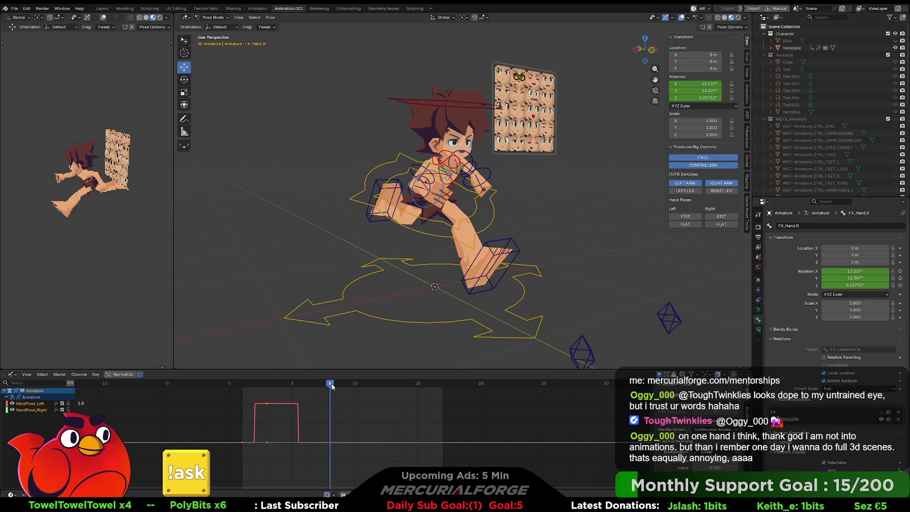
pyautogui.moveTo(332, 386); pyautogui.dragTo(406, 384)
pyautogui.click(694, 227)
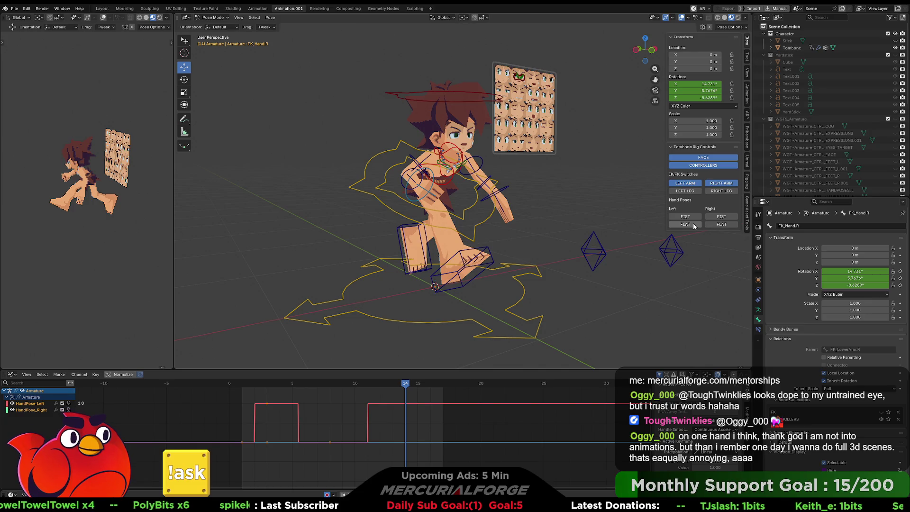
# Orbit to a three-quarter view, then play the animation and stop it.
pyautogui.moveTo(564, 237)
pyautogui.mouseDown(button='middle')
pyautogui.moveTo(667, 240)
pyautogui.moveTo(569, 241)
pyautogui.mouseUp(button='middle')
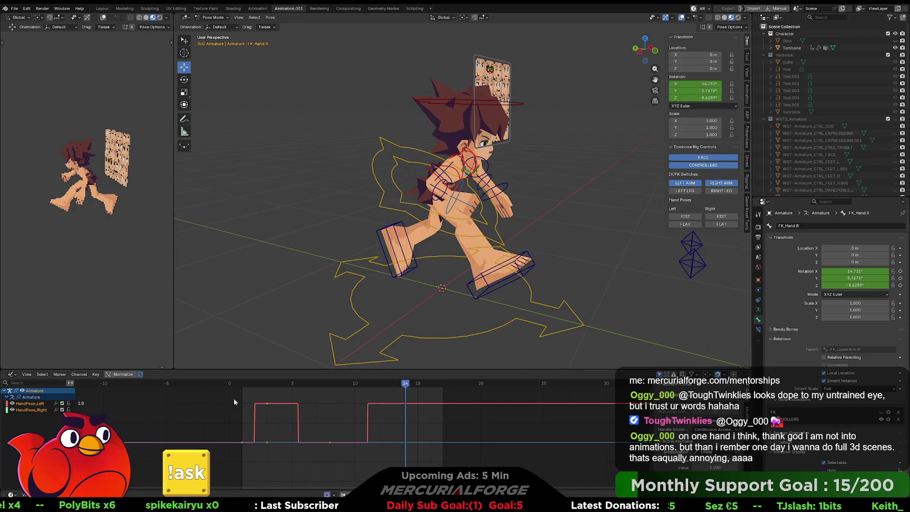
pyautogui.press('space')
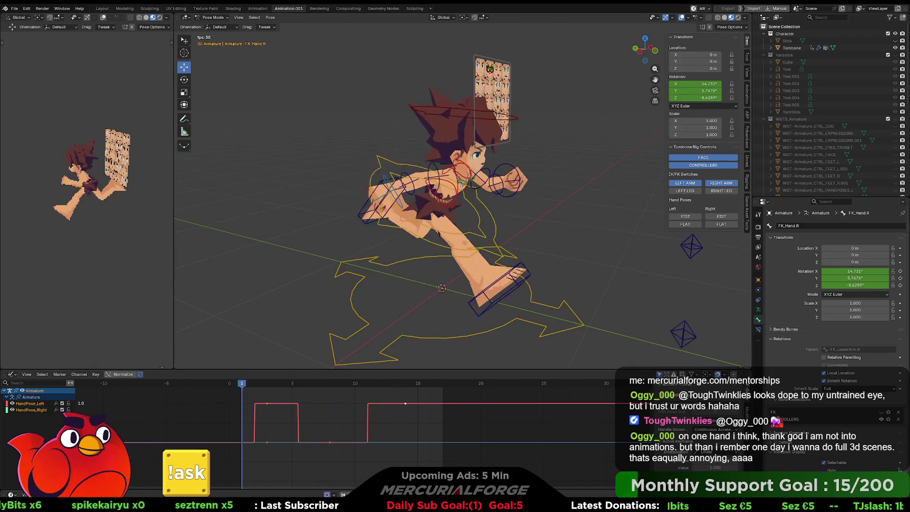
pyautogui.press('Escape')
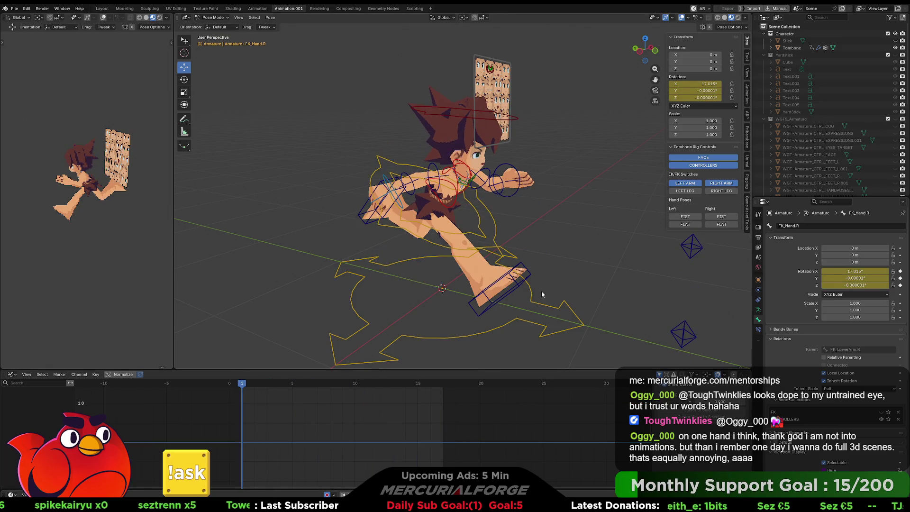
pyautogui.moveTo(556, 267)
pyautogui.mouseDown(button='middle')
pyautogui.moveTo(548, 260)
pyautogui.moveTo(628, 241)
pyautogui.mouseUp(button='middle')
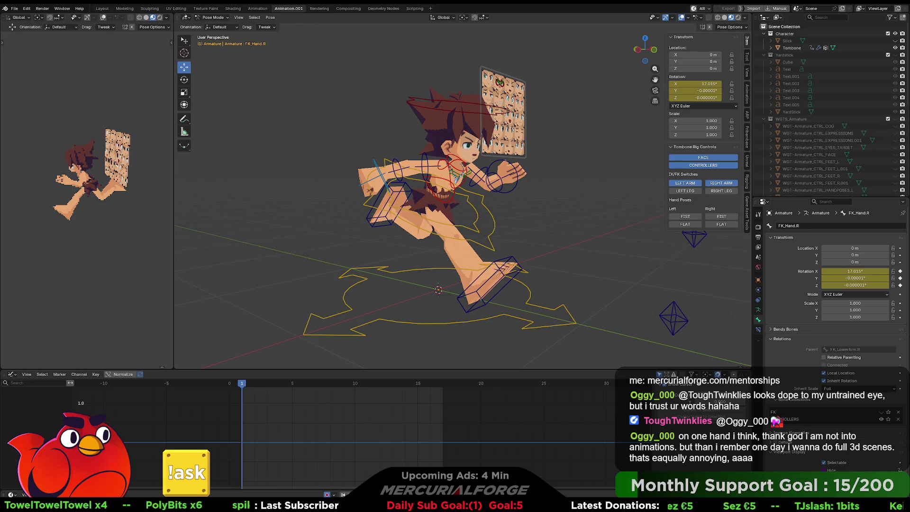
pyautogui.moveTo(627, 218); pyautogui.dragTo(579, 219, button='middle')
# Move the face expression control back onto the top-left face.
pyautogui.click(547, 68)
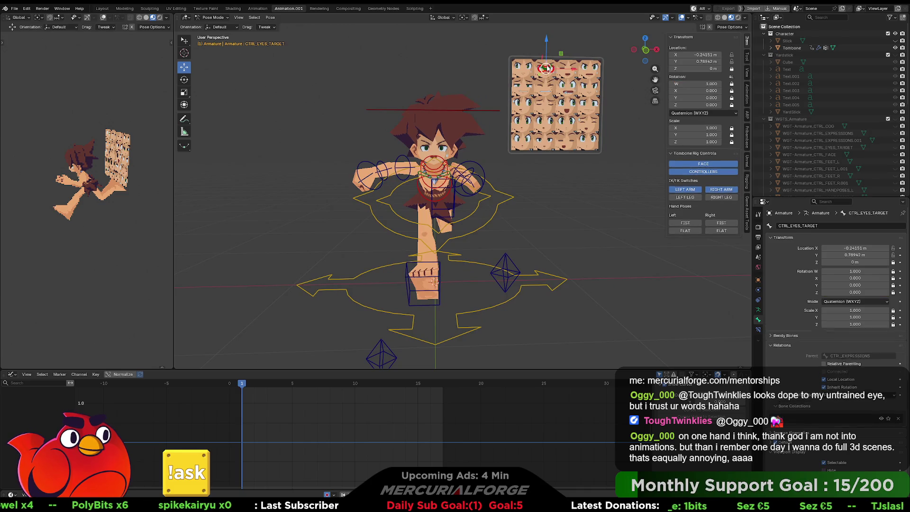
pyautogui.click(578, 56)
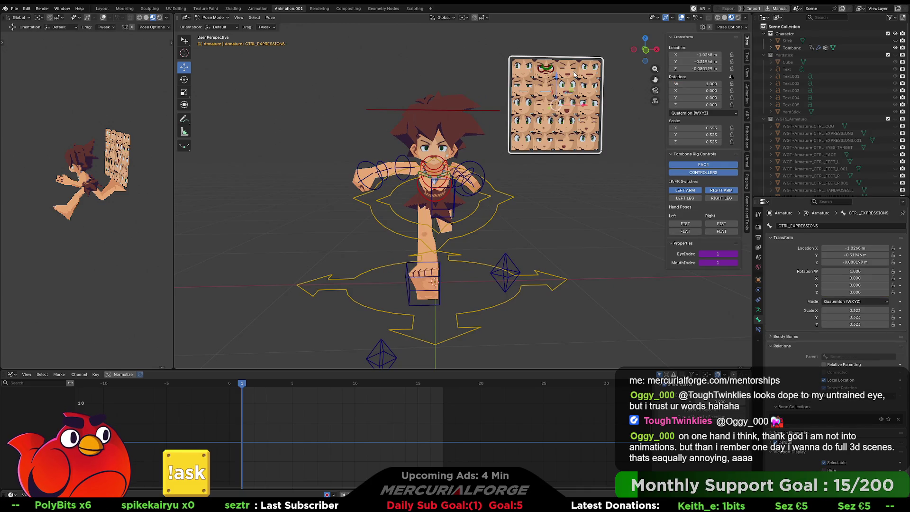
pyautogui.press('w')
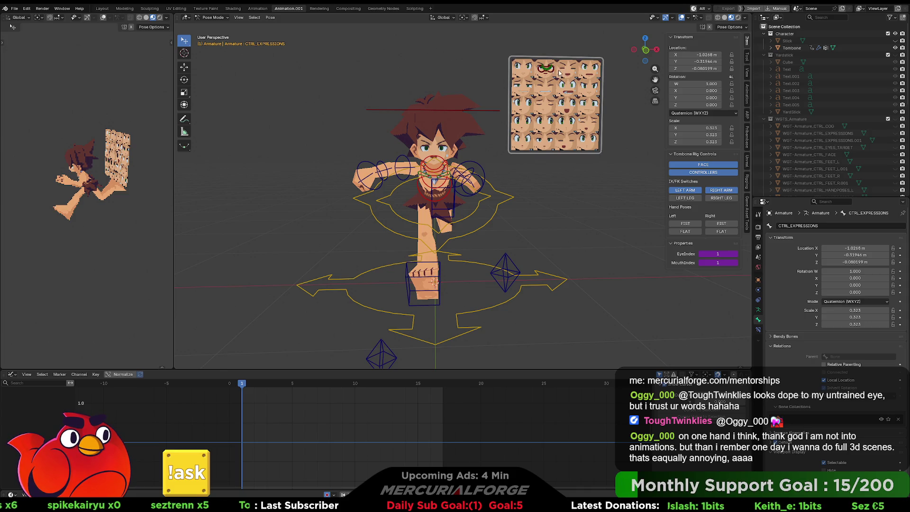
pyautogui.press('w')
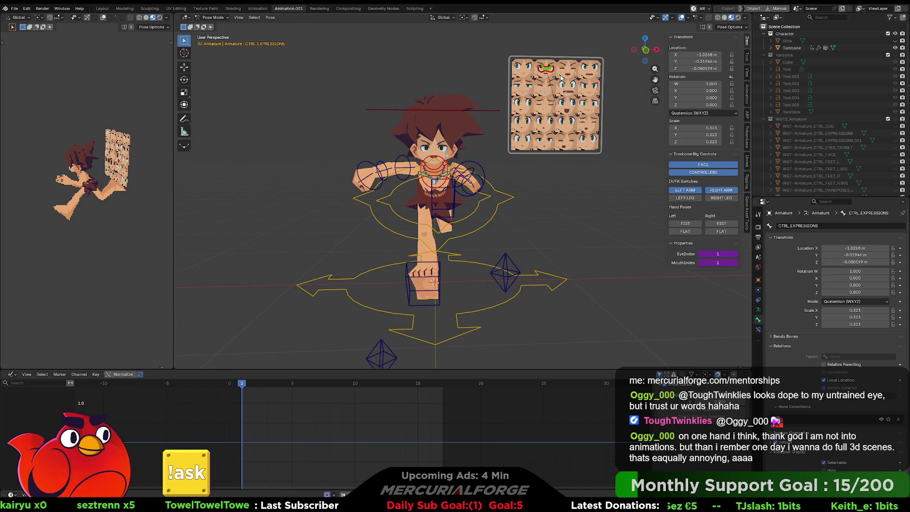
pyautogui.press('g')
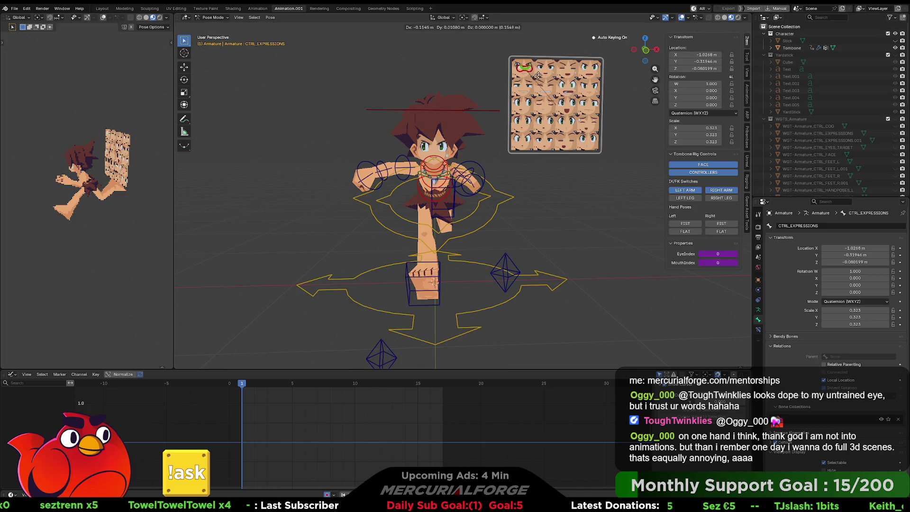
pyautogui.click(552, 179)
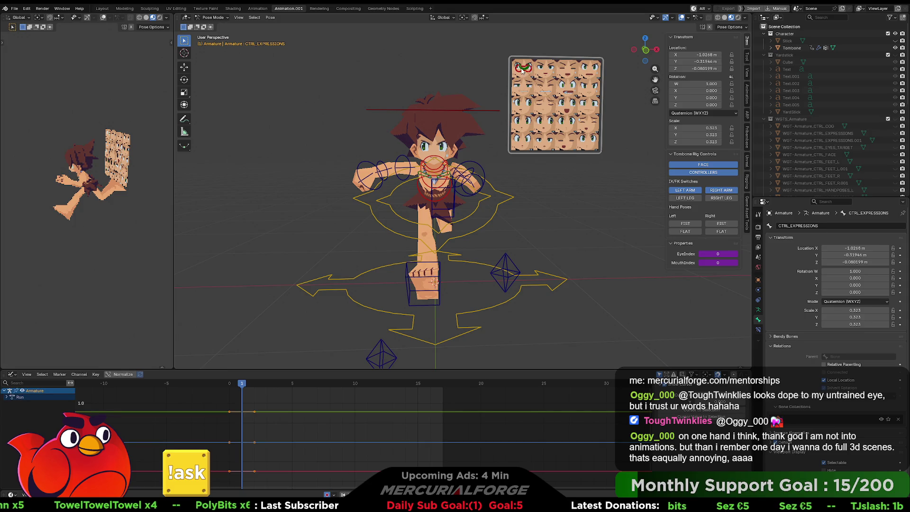
# Delete all the resulting keyframes in the Graph Editor and switch to the Scripting workspace.
pyautogui.click(273, 409)
pyautogui.moveTo(278, 396); pyautogui.dragTo(218, 490)
pyautogui.press('Delete')
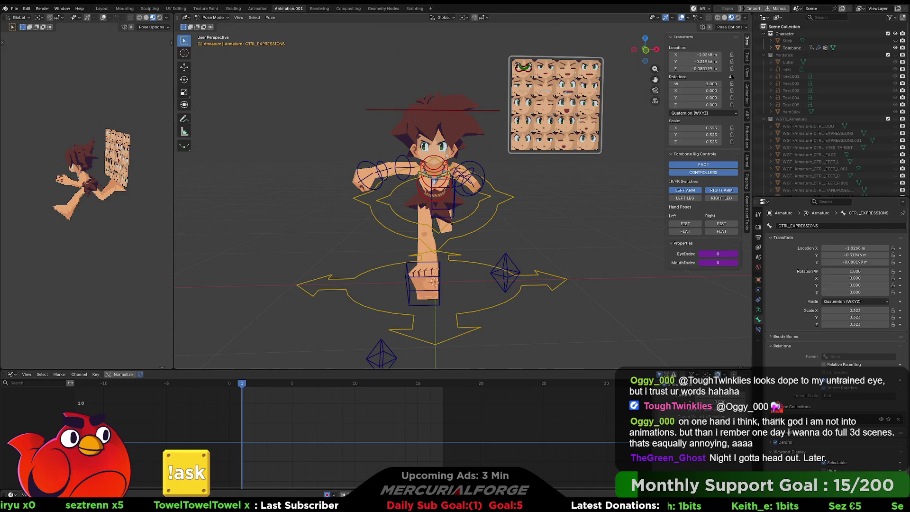
pyautogui.click(415, 8)
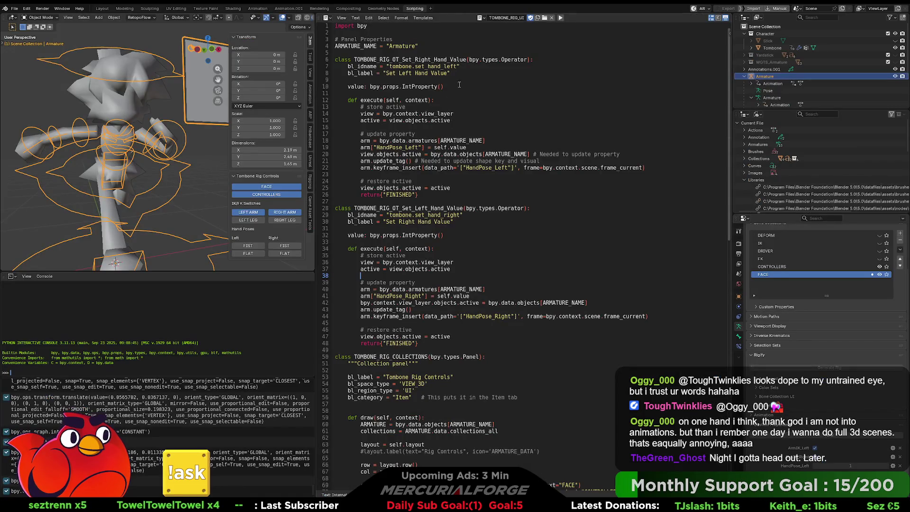
# Paste bl_options = {'REGISTER', 'UNDO'} into both hand-value operators, then switch to the Modeling workspace.
pyautogui.write("bl_options = {'REGISTER', 'UNDO'}")
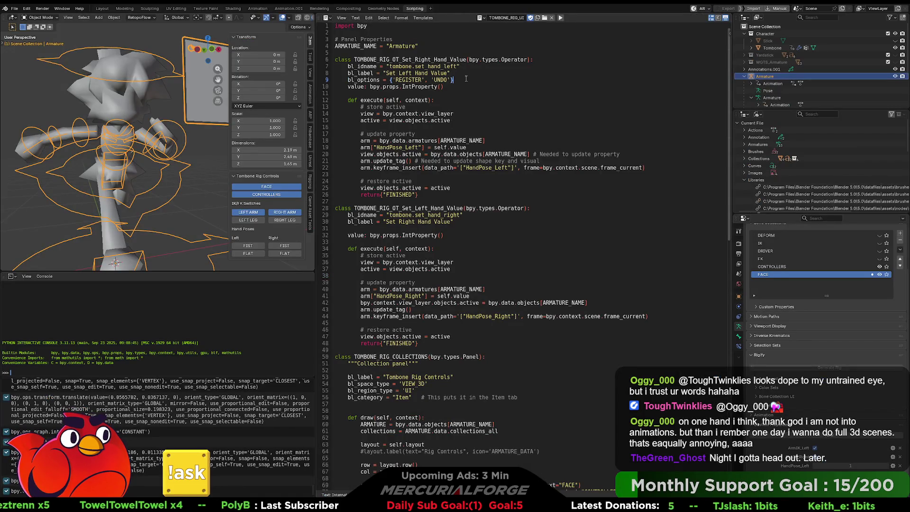
pyautogui.press('Return')
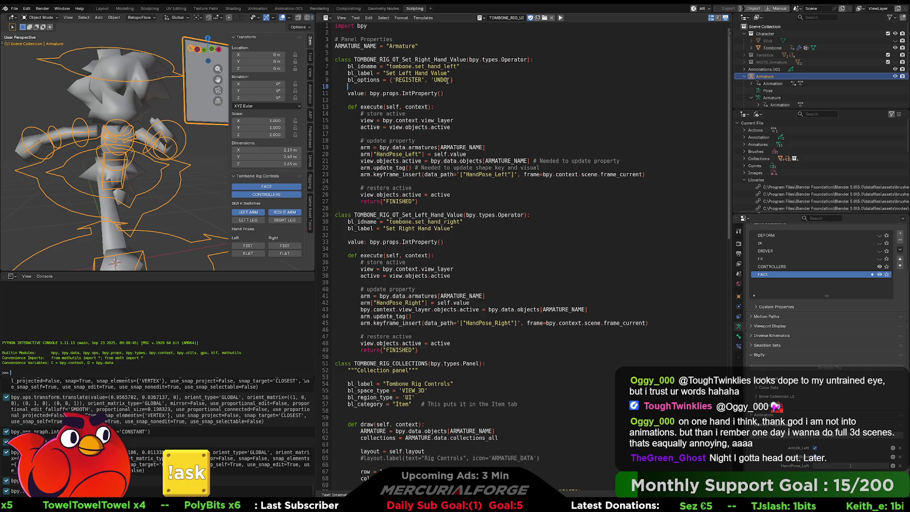
pyautogui.click(478, 229)
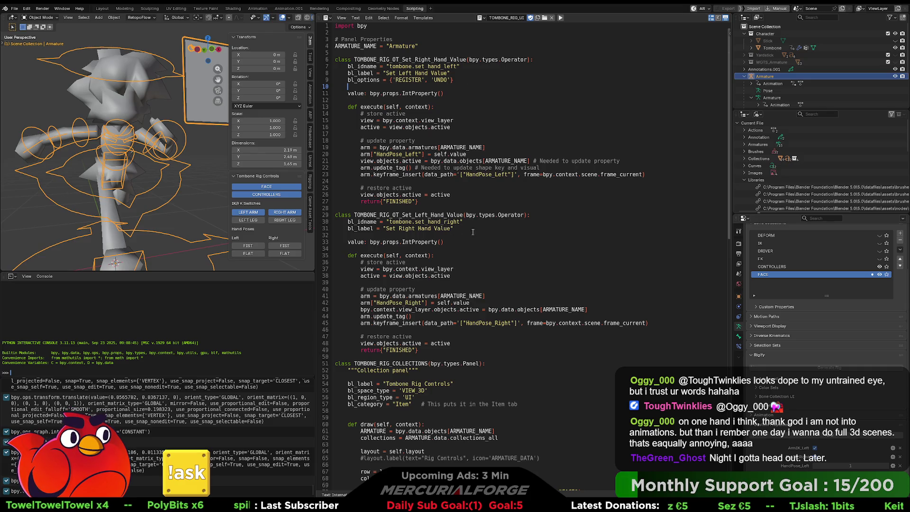
pyautogui.press('Return')
pyautogui.write("bl_options = {'REGISTER', 'UNDO'}")
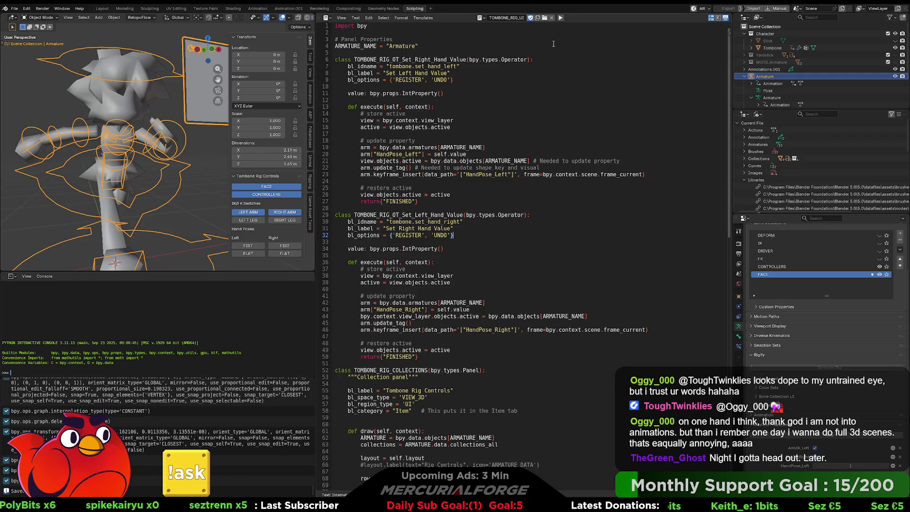
pyautogui.click(126, 10)
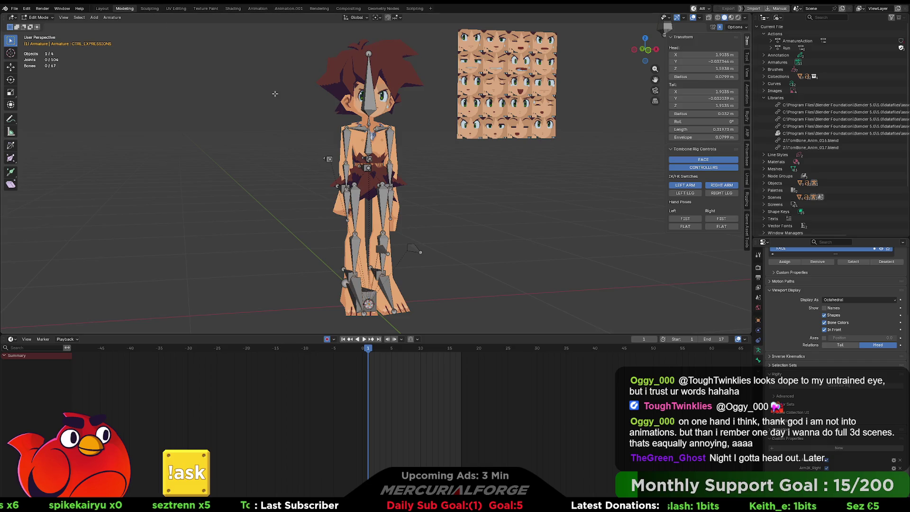
# In the Animation workspace, key the right hand FLAT on frames 5, 10 and 14.
pyautogui.click(256, 9)
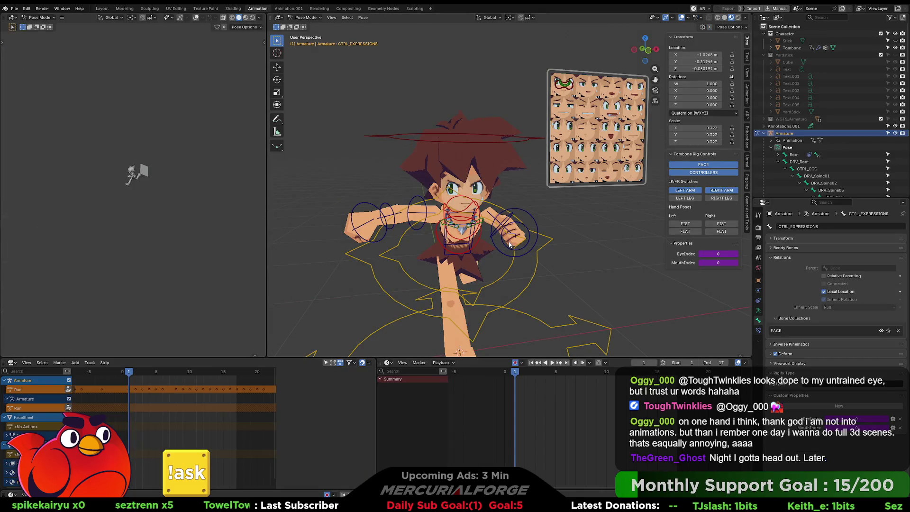
pyautogui.moveTo(550, 247)
pyautogui.mouseDown(button='middle')
pyautogui.moveTo(565, 248)
pyautogui.moveTo(593, 223)
pyautogui.mouseUp(button='middle')
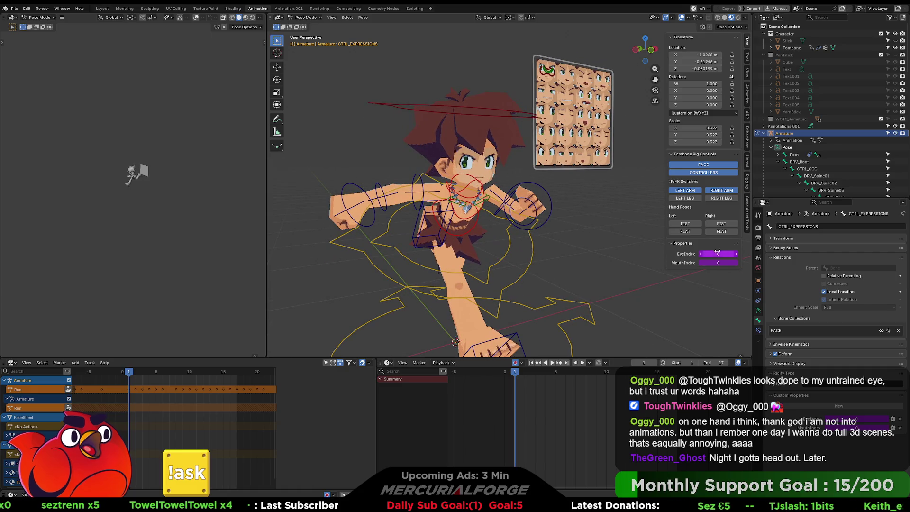
pyautogui.click(723, 232)
pyautogui.click(558, 363)
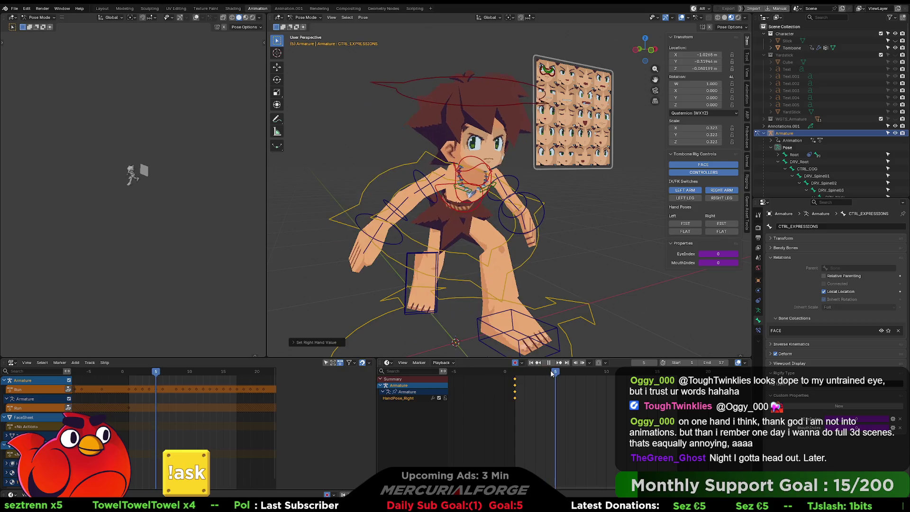
pyautogui.click(606, 371)
pyautogui.click(721, 231)
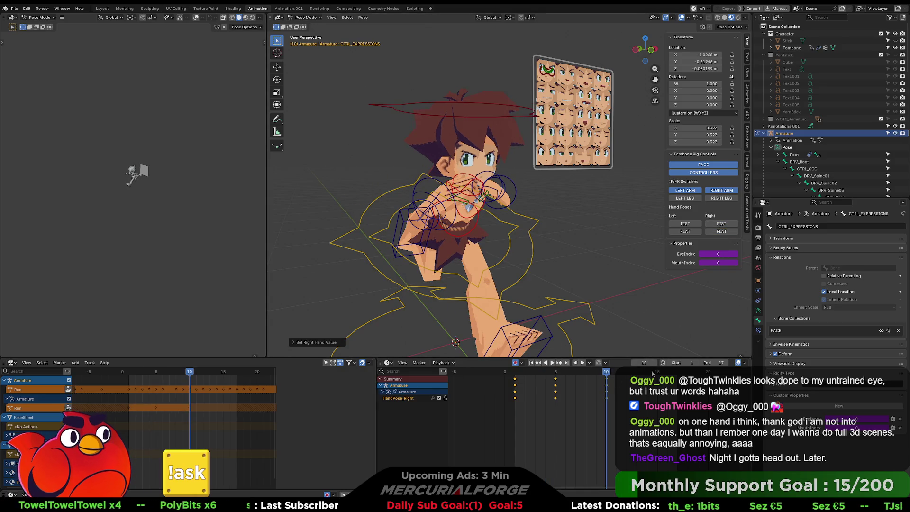
pyautogui.press('Right')
pyautogui.press('Right')
pyautogui.press('Right')
pyautogui.click(720, 232)
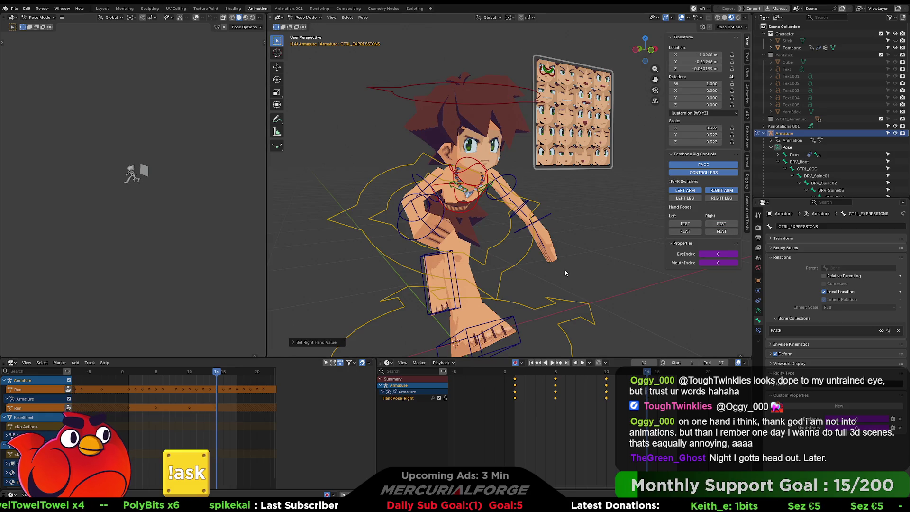
# Step back through the keyframes to frame 1 and undo the right-hand flat pose keys.
pyautogui.press('Left')
pyautogui.press('Left')
pyautogui.press('Left')
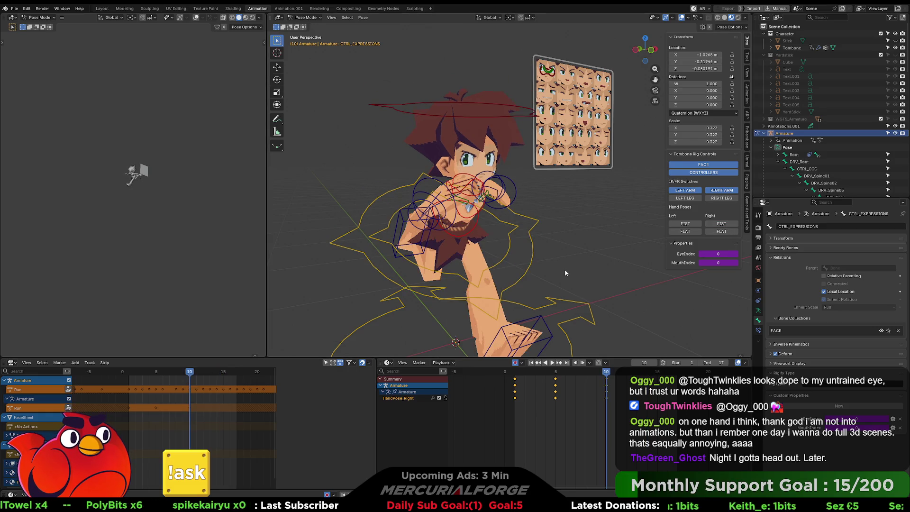
pyautogui.press('Down')
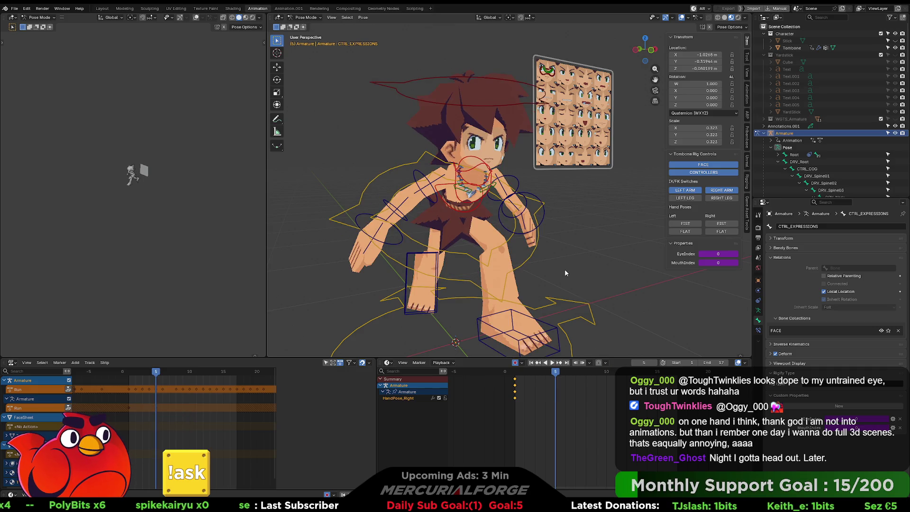
pyautogui.press('Down')
pyautogui.hotkey('ctrl', 'z')
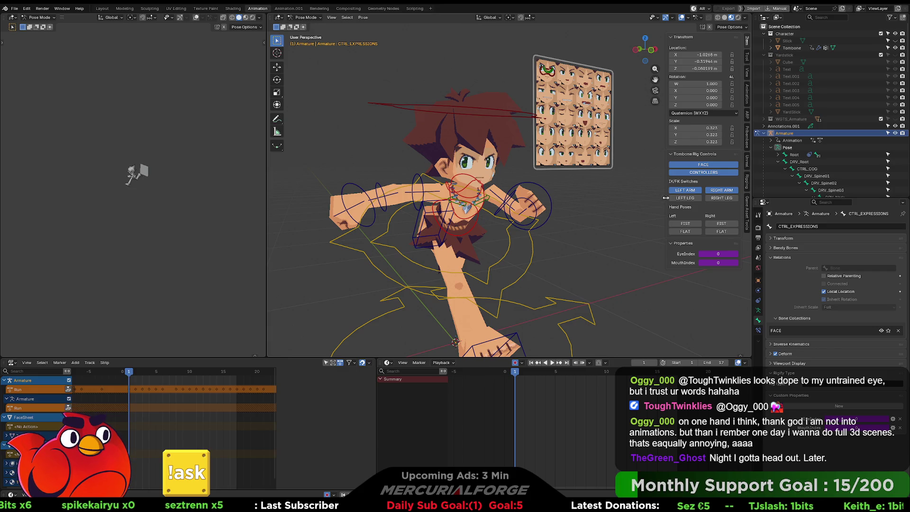
# Make the left hand a fist, play and stop the animation, then return to Scripting.
pyautogui.click(690, 225)
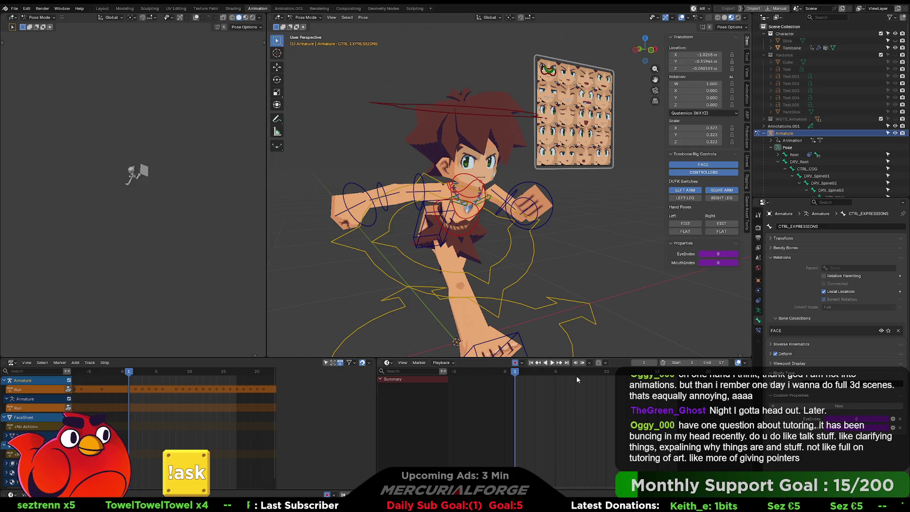
pyautogui.click(551, 363)
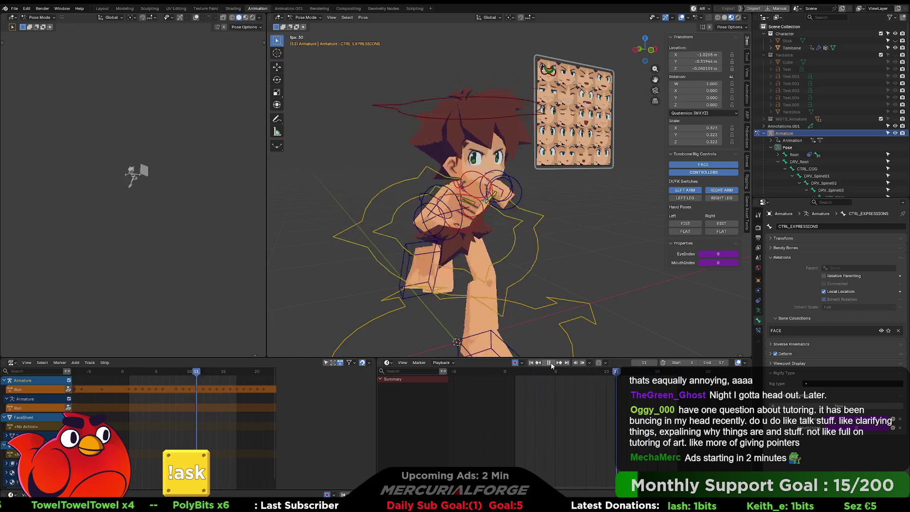
pyautogui.click(551, 363)
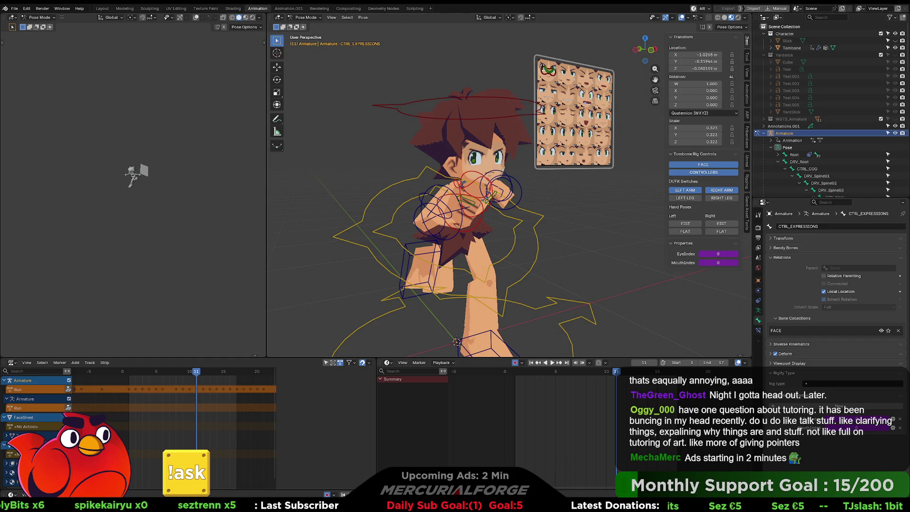
pyautogui.click(414, 8)
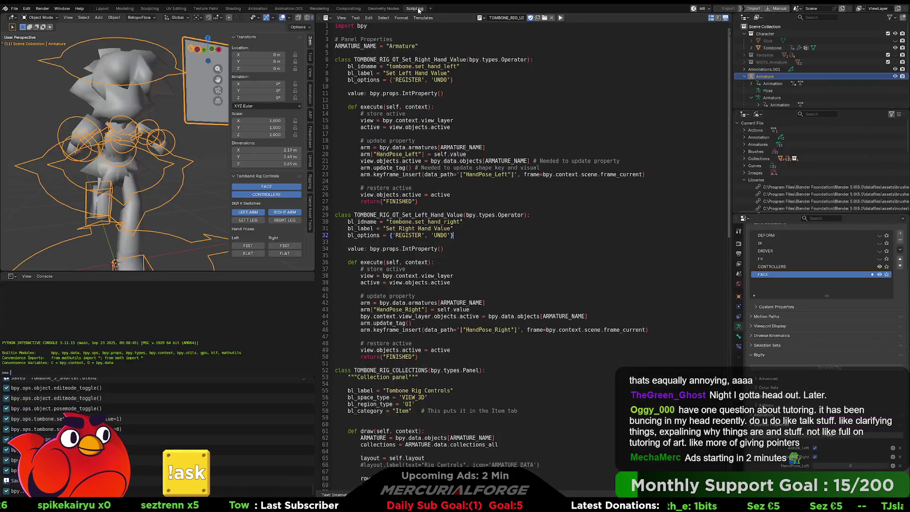
# Delete the Left label line from the panel code and re-run the script.
pyautogui.scroll(-19, 518, 252)
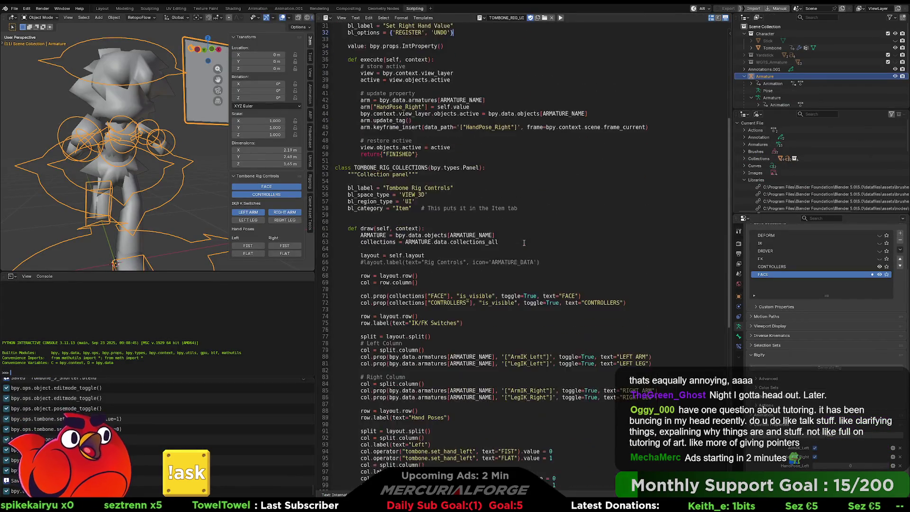
pyautogui.scroll(20, 525, 242)
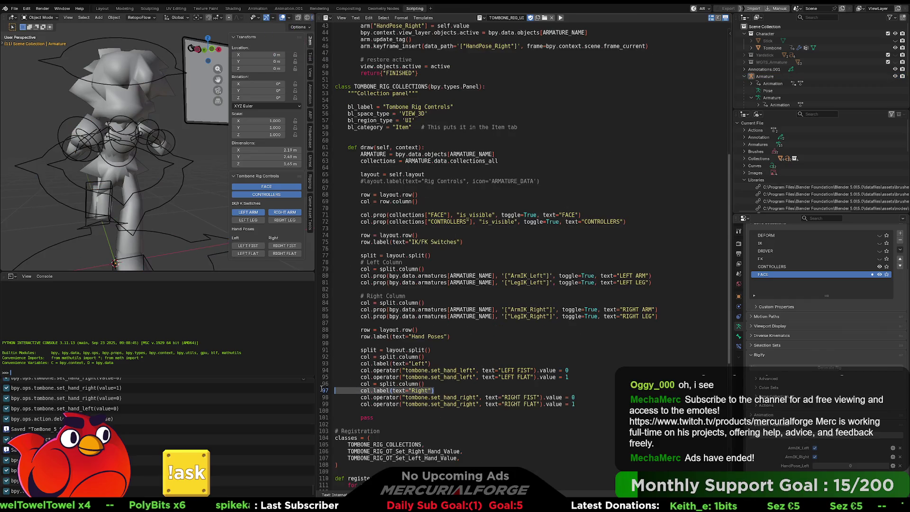
pyautogui.moveTo(390, 371); pyautogui.dragTo(326, 369)
pyautogui.click(326, 364)
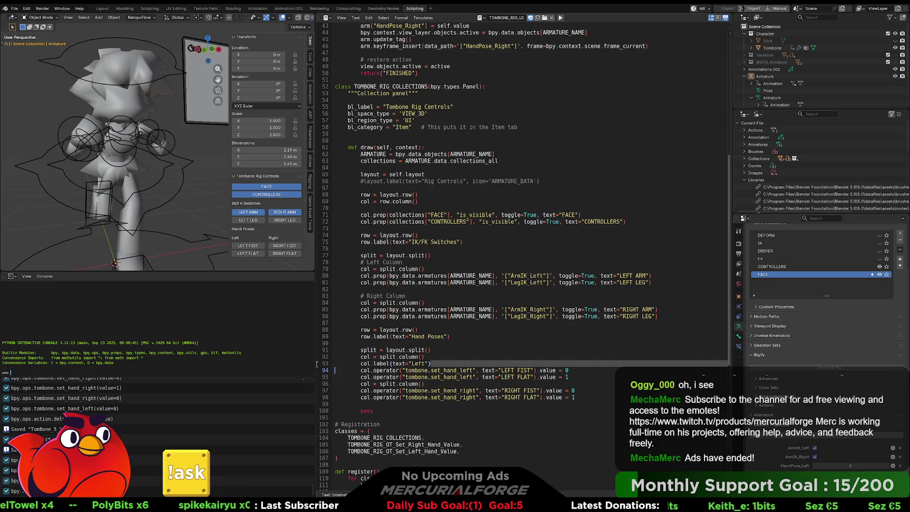
pyautogui.hotkey('shift', 'End')
pyautogui.press('BackSpace')
pyautogui.press('BackSpace')
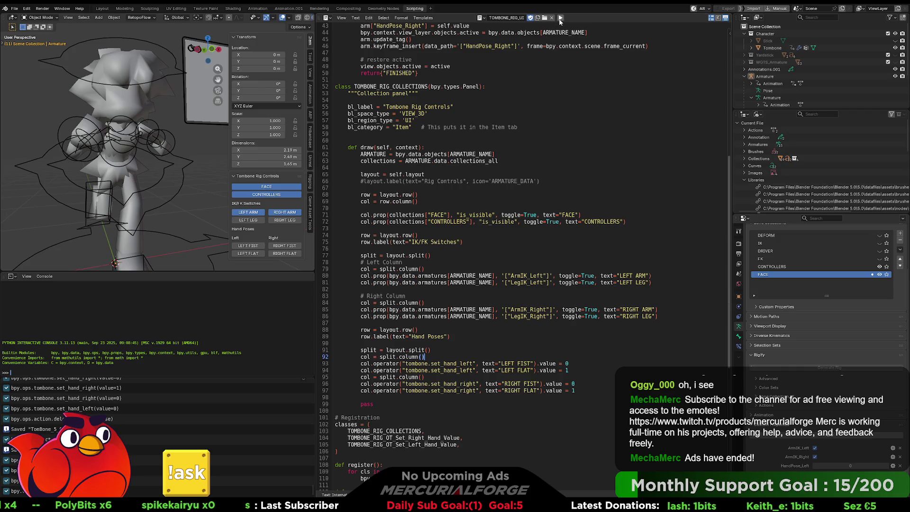
pyautogui.click(560, 18)
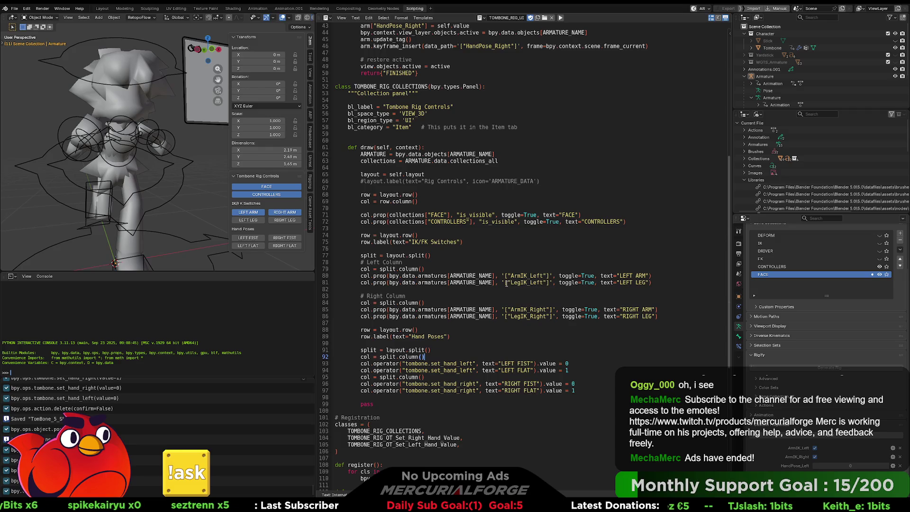
# Redo edits to restore the Left/Right column labels and the FIST/FLAT button names.
pyautogui.press('Up')
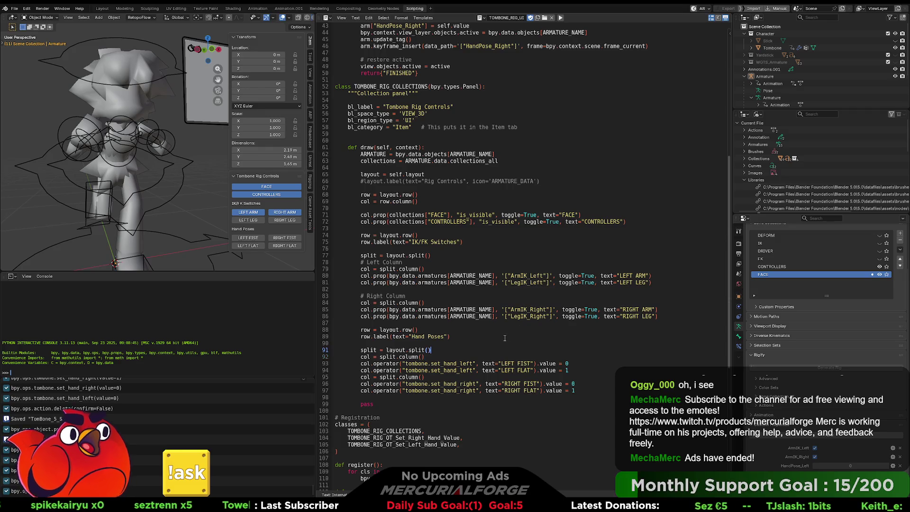
pyautogui.press('Down')
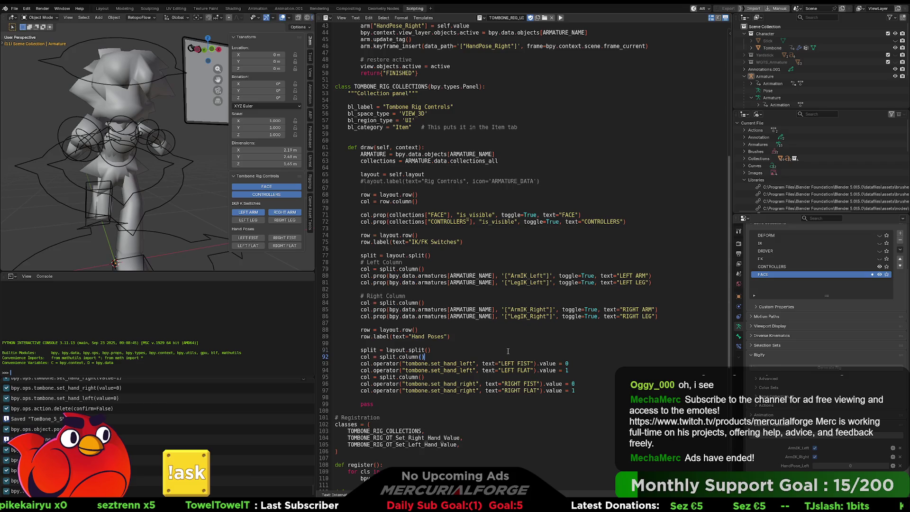
pyautogui.hotkey('ctrl', 'shift', 'z')
pyautogui.hotkey('ctrl', 'shift', 'z')
pyautogui.hotkey('ctrl', 'shift', 'z')
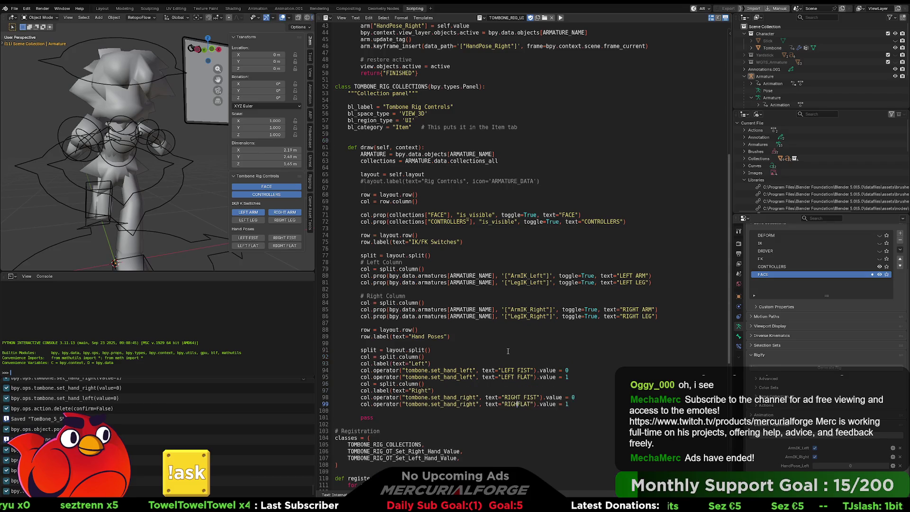
pyautogui.hotkey('ctrl', 'shift', 'z')
pyautogui.hotkey('ctrl', 'shift', 'z')
pyautogui.hotkey('ctrl', 'shift', 'z')
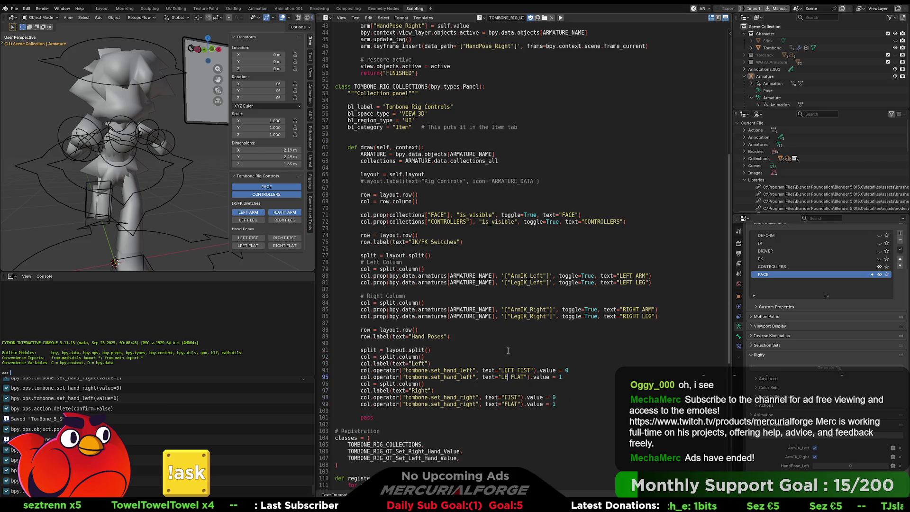
pyautogui.hotkey('ctrl', 'shift', 'z')
pyautogui.hotkey('ctrl', 'shift', 'z')
pyautogui.hotkey('ctrl', 'shift', 'z')
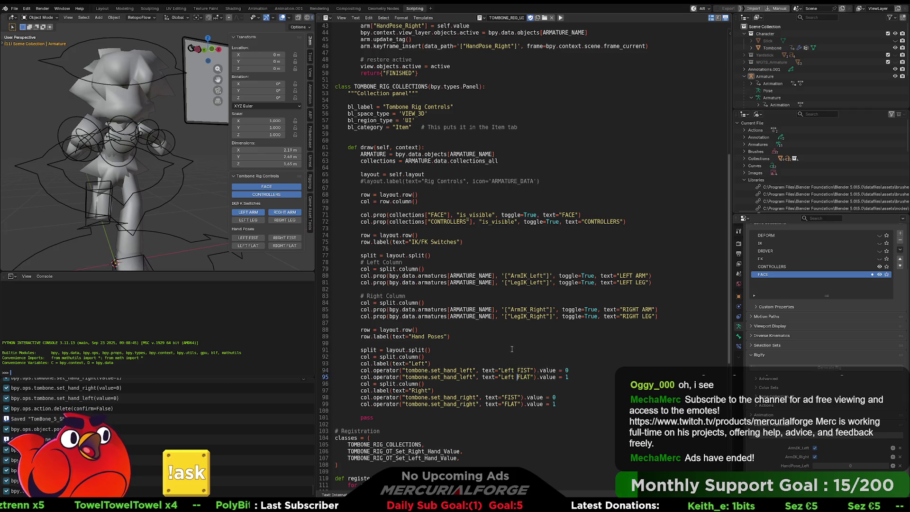
pyautogui.hotkey('ctrl', 'shift', 'z')
pyautogui.hotkey('ctrl', 'shift', 'z')
pyautogui.hotkey('ctrl', 'shift', 'z')
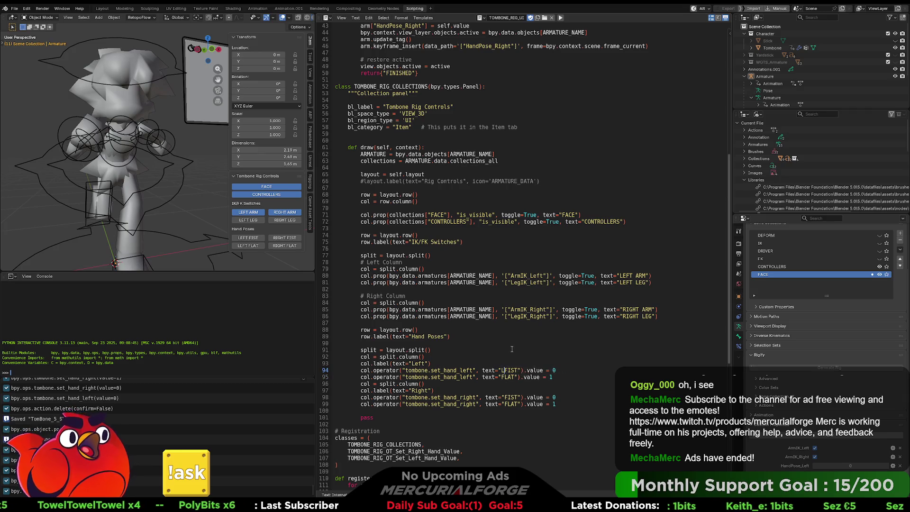
# Remove the Hand Poses heading line and the unused row = layout.row() line.
pyautogui.moveTo(455, 361)
pyautogui.mouseDown()
pyautogui.moveTo(345, 363)
pyautogui.moveTo(431, 364)
pyautogui.mouseUp()
pyautogui.click(439, 356)
pyautogui.moveTo(465, 338); pyautogui.dragTo(339, 337)
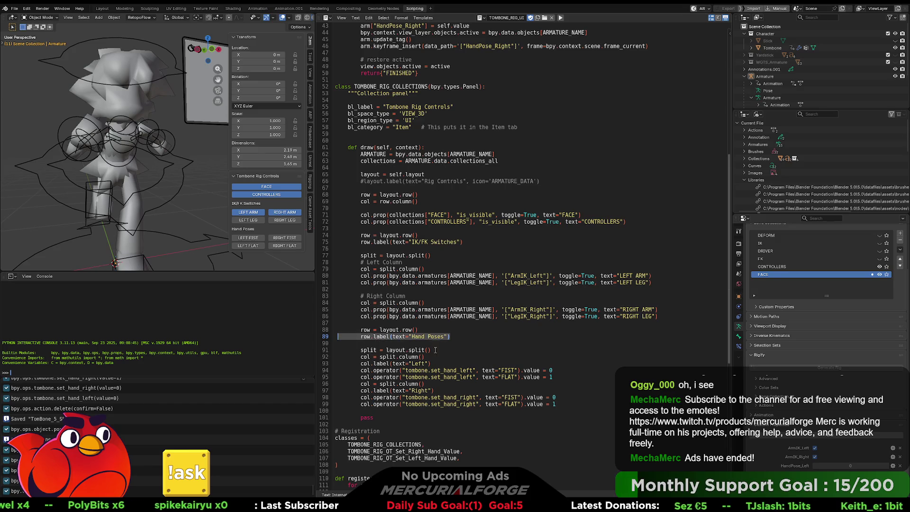
pyautogui.press('BackSpace')
pyautogui.press('BackSpace')
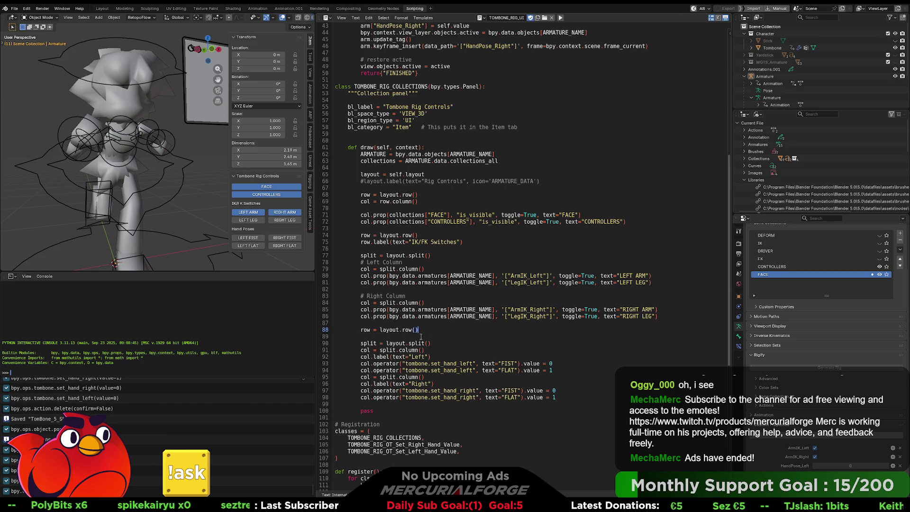
pyautogui.moveTo(419, 331); pyautogui.dragTo(332, 332)
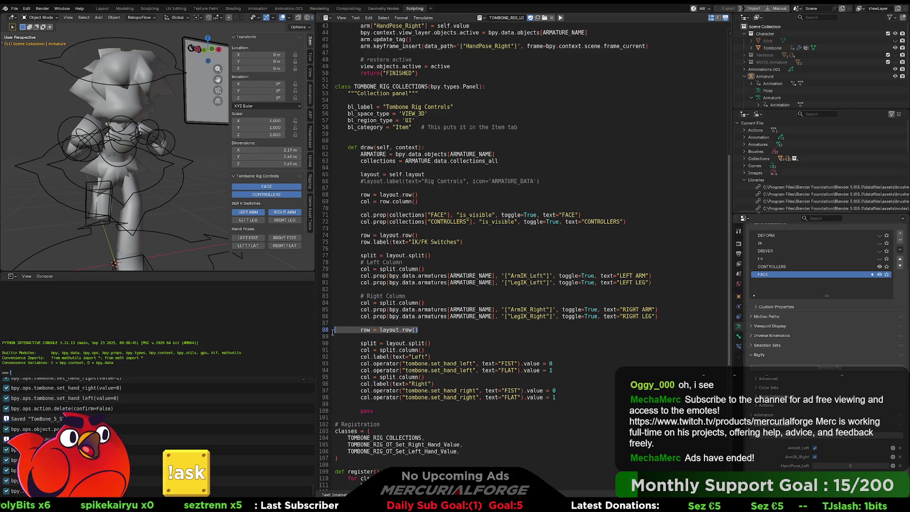
pyautogui.press('BackSpace')
pyautogui.press('Delete')
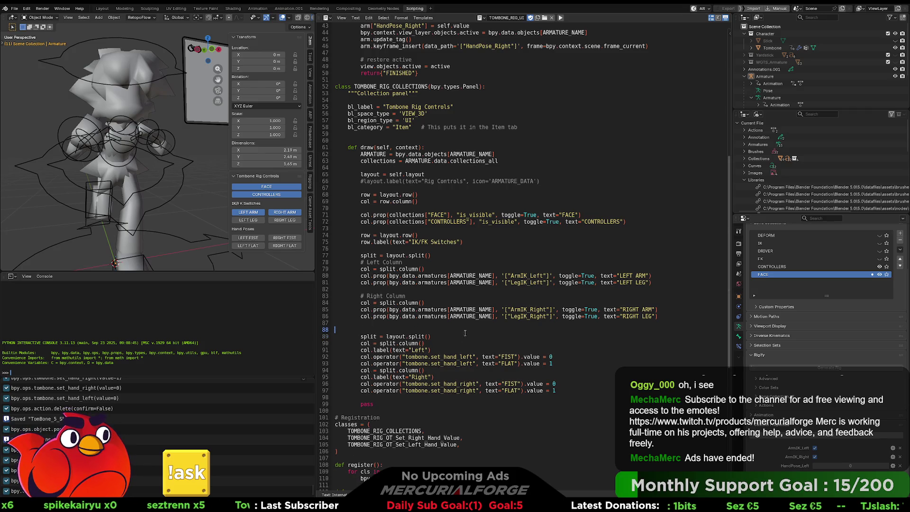
# Rename the column labels to 'Left Hand' and 'Right Hand', re-run the script and save.
pyautogui.click(425, 350)
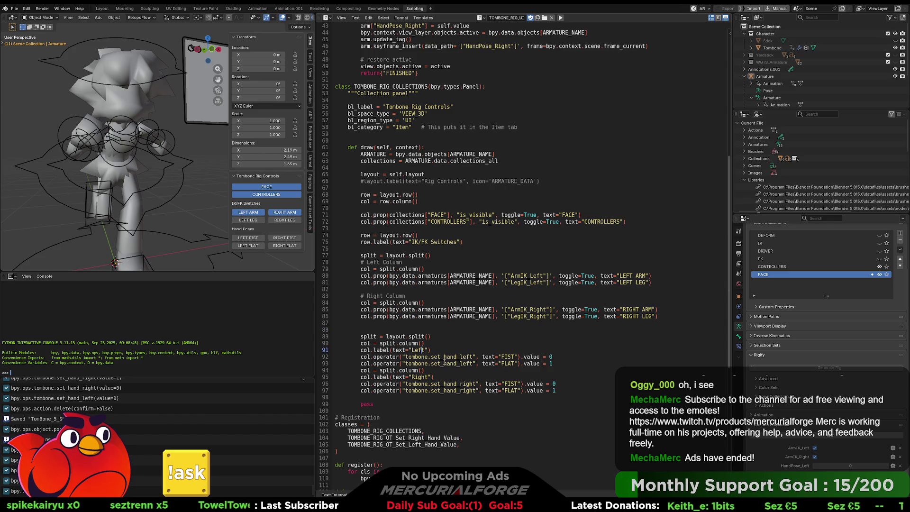
pyautogui.write('Hand')
pyautogui.press('Down')
pyautogui.press('Down')
pyautogui.press('Down')
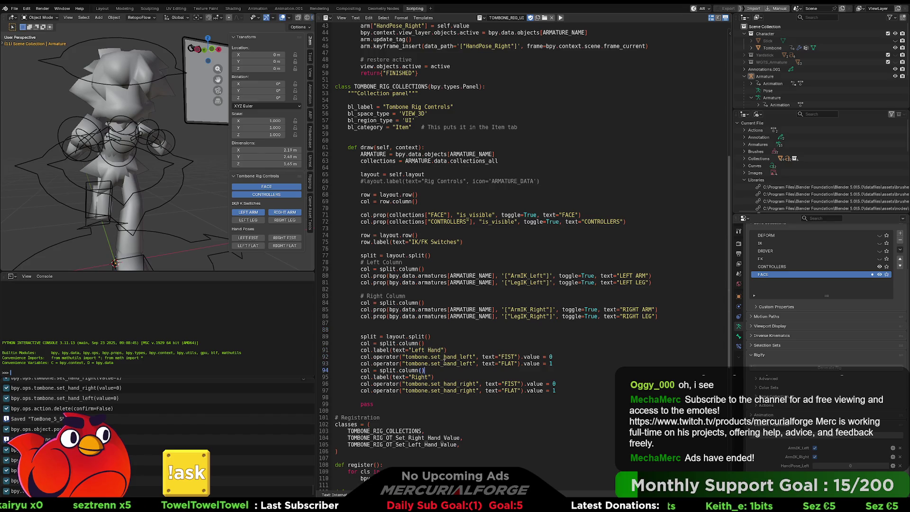
pyautogui.press('Left')
pyautogui.write('Hand')
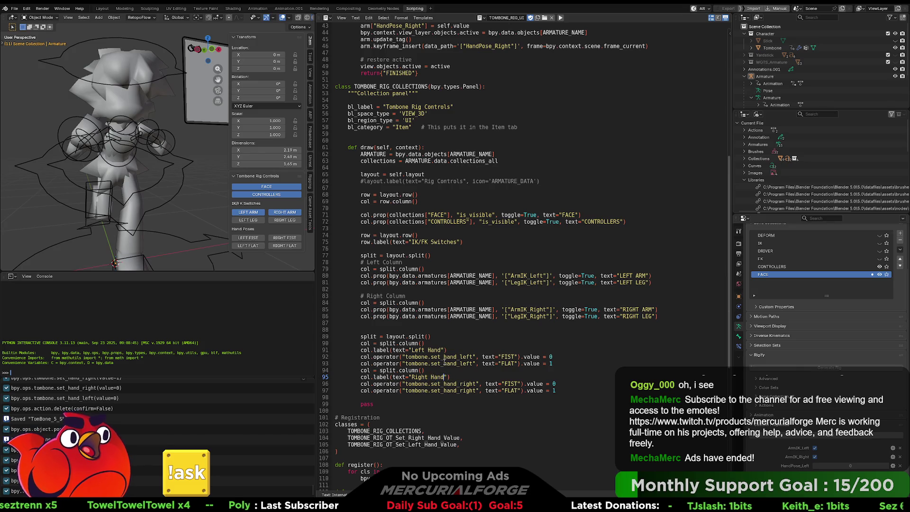
pyautogui.click(561, 18)
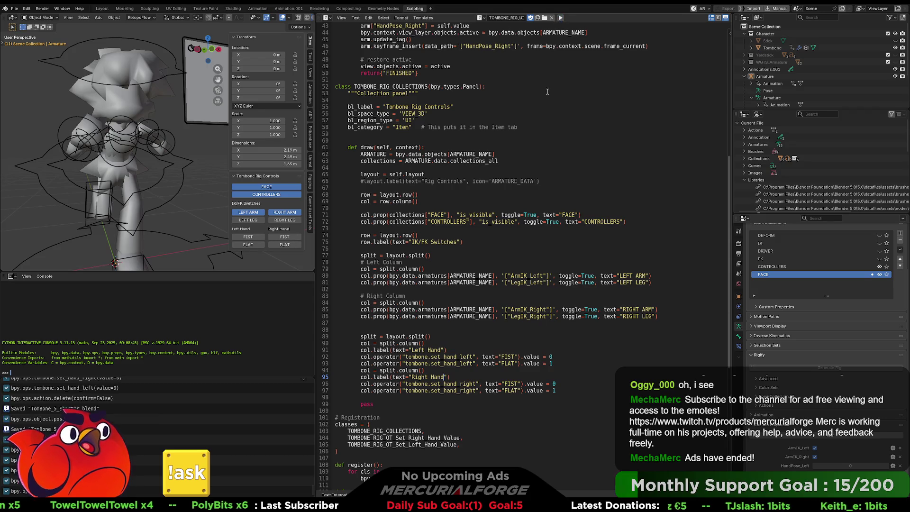
pyautogui.click(562, 201)
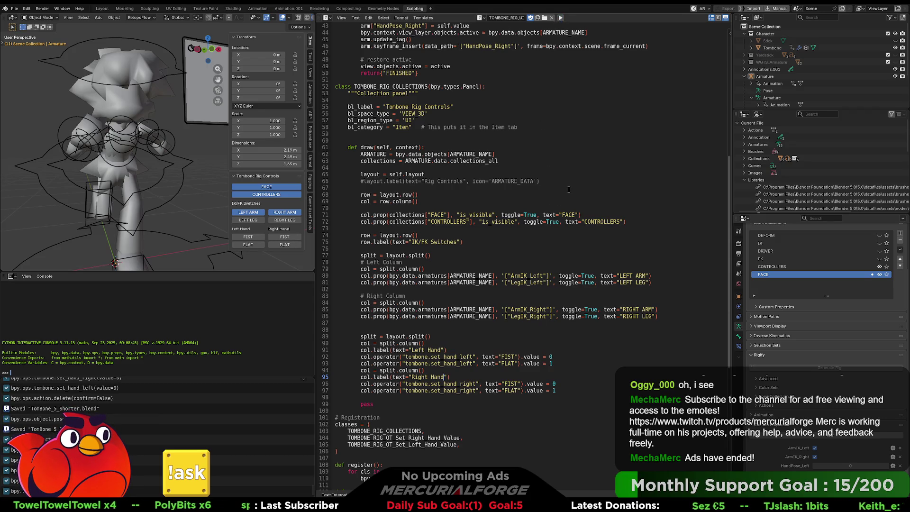
pyautogui.hotkey('ctrl', 's')
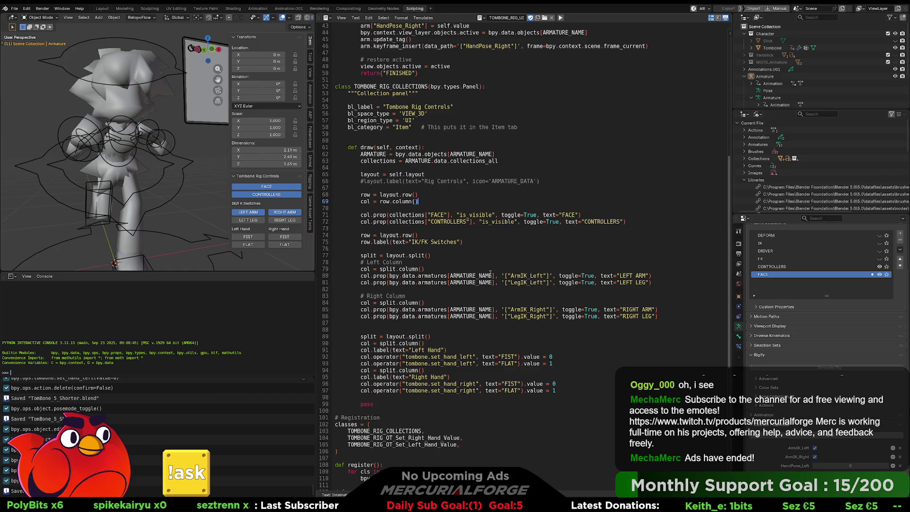
# Scroll the rig script up toward line 1 in the Text Editor.
pyautogui.scroll(14, 490, 274)
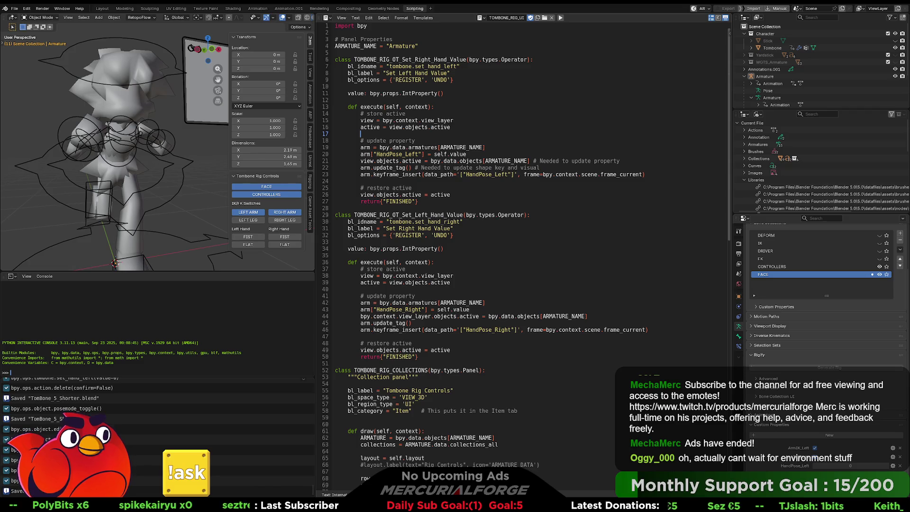
# Add auto = bpy.context.preference.edit.use_keyframe_insert_auto and a '# ONLY KEY FRAME IF AUTO IS ON' comment.
pyautogui.write('auto')
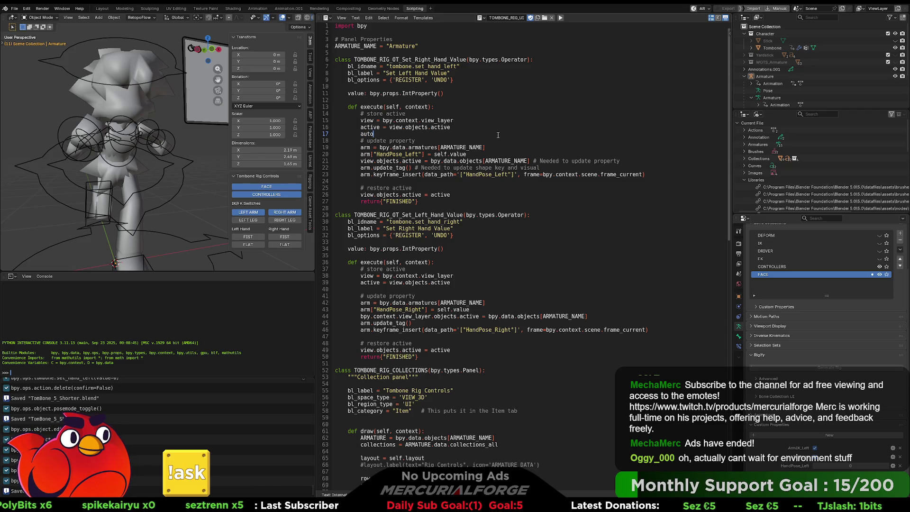
pyautogui.write(' = bp')
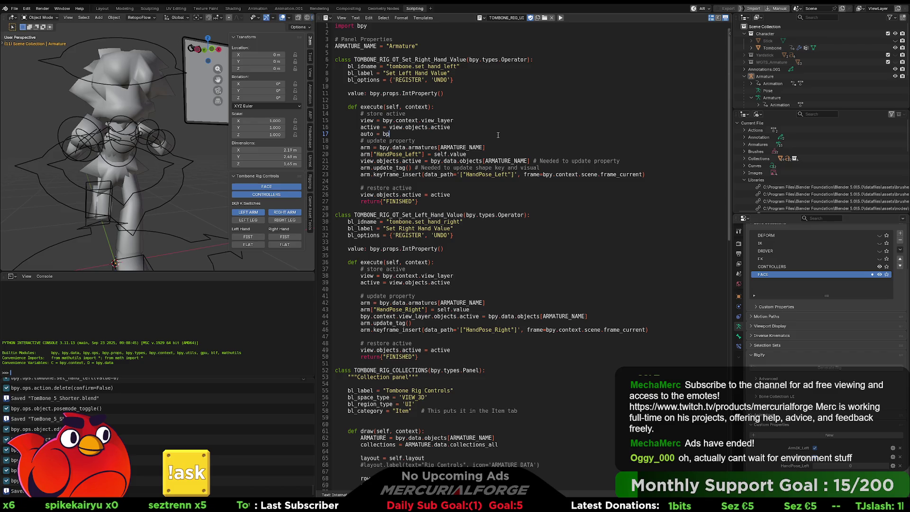
pyautogui.write('y.context.p')
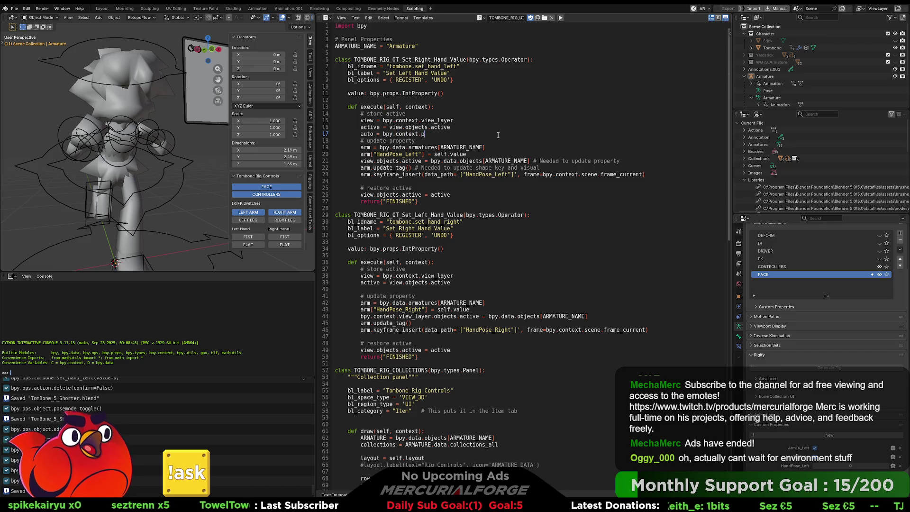
pyautogui.write('reference.ed')
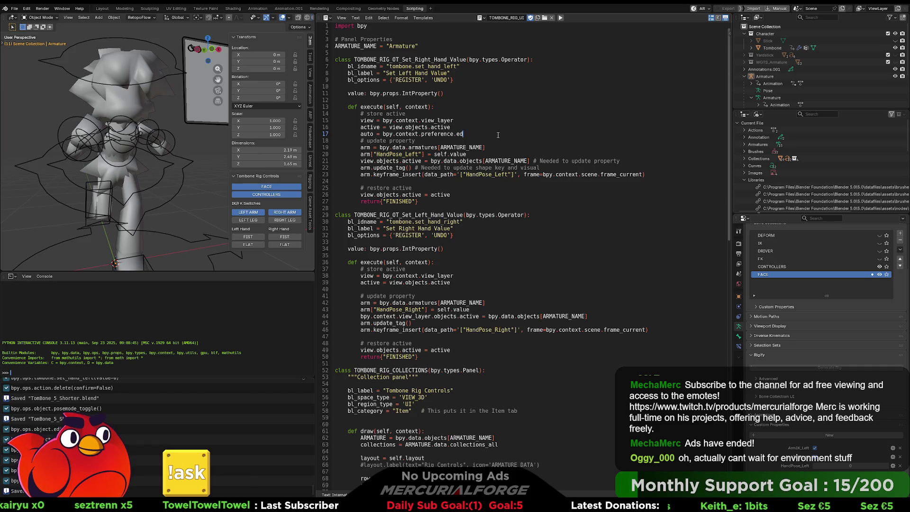
pyautogui.write('it.use_')
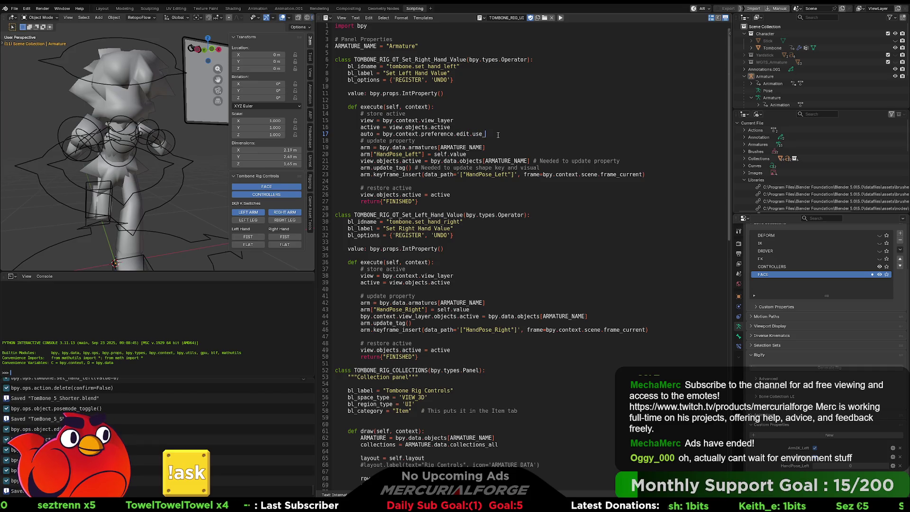
pyautogui.write('keyframe')
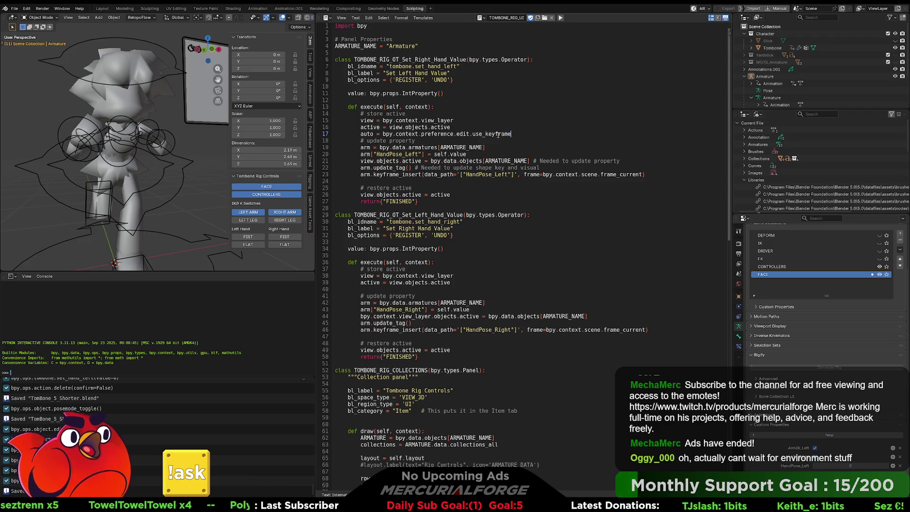
pyautogui.write('_inse')
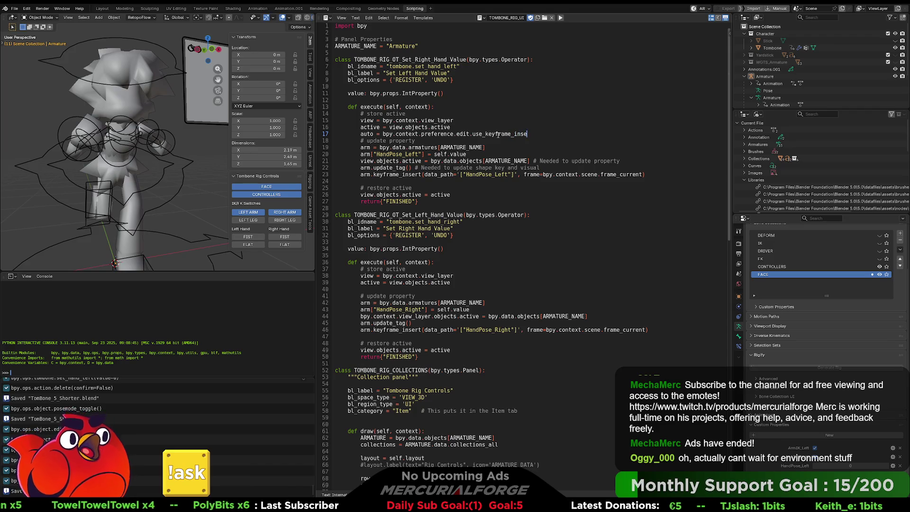
pyautogui.write('rt_auto')
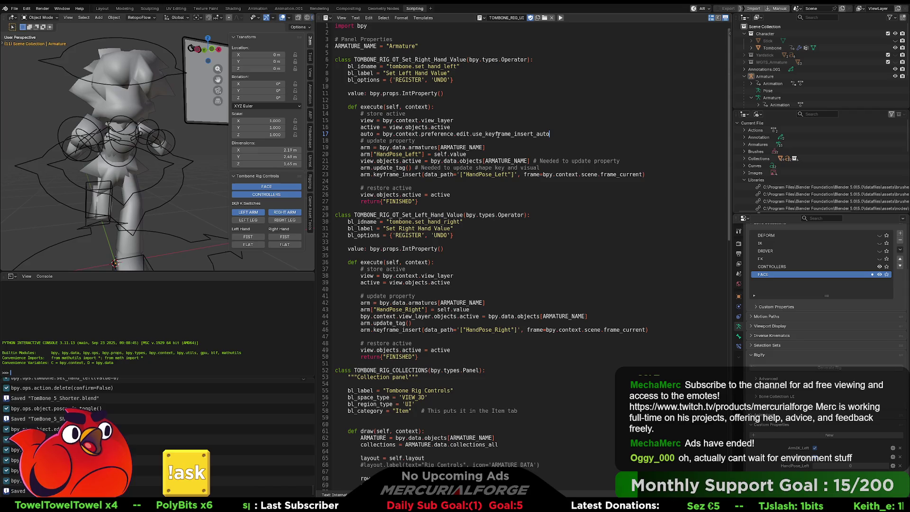
pyautogui.press('Return')
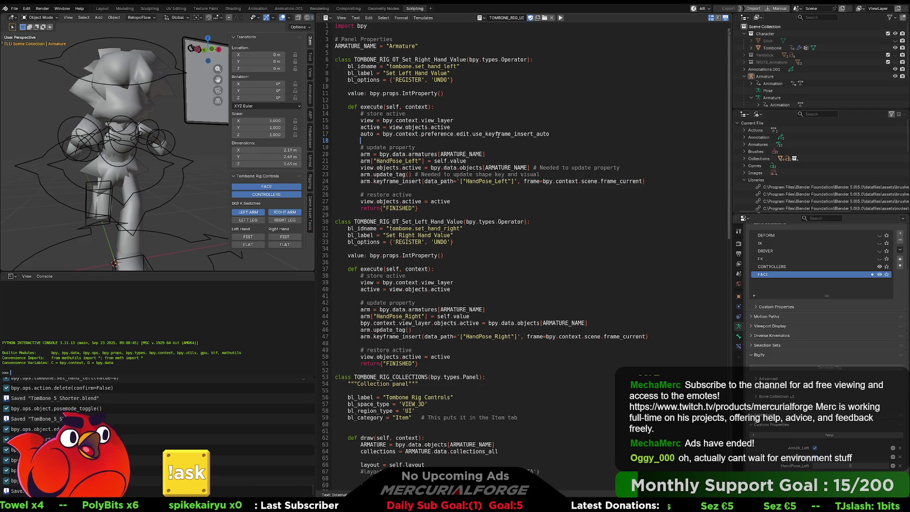
pyautogui.press('Return')
pyautogui.press('Return')
pyautogui.press('Up')
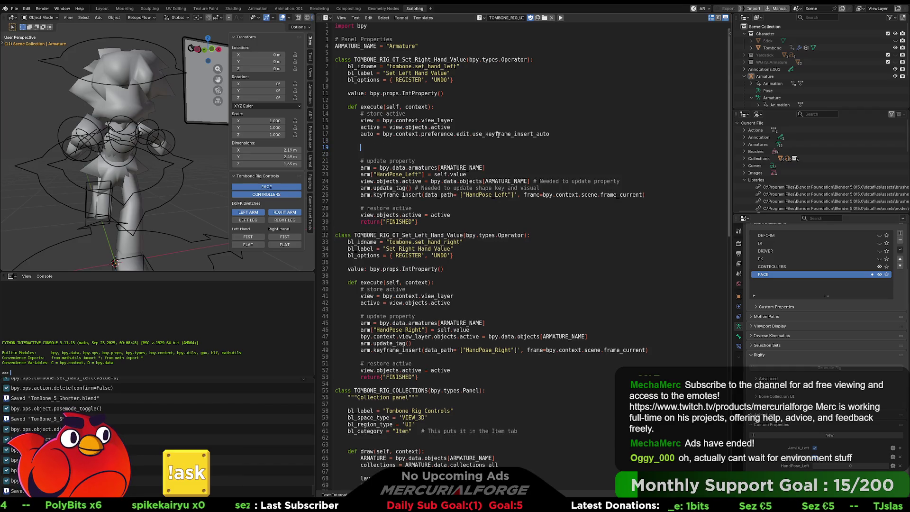
pyautogui.write('##')
pyautogui.press('BackSpace')
pyautogui.write('ONLY KEY FRAME IF AUTO IS ON')
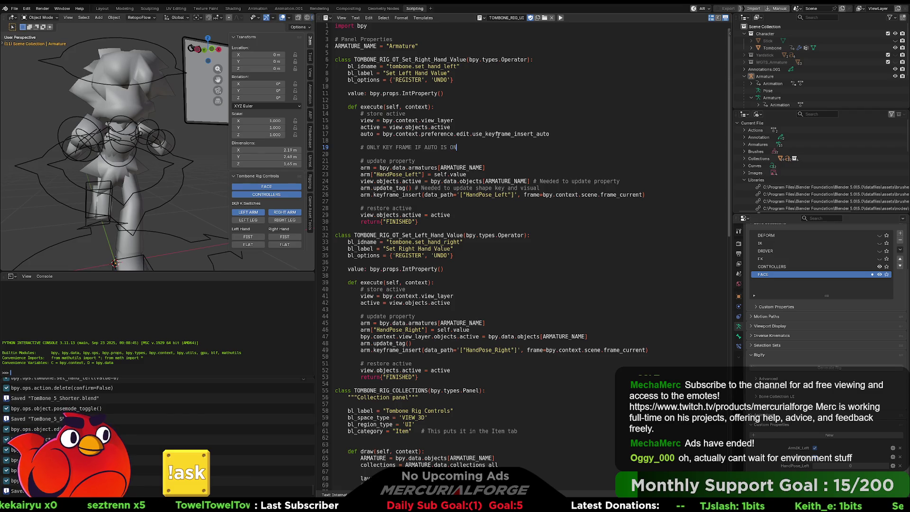
# Add a '# Or check box' comment line below it and save the file.
pyautogui.press('Up')
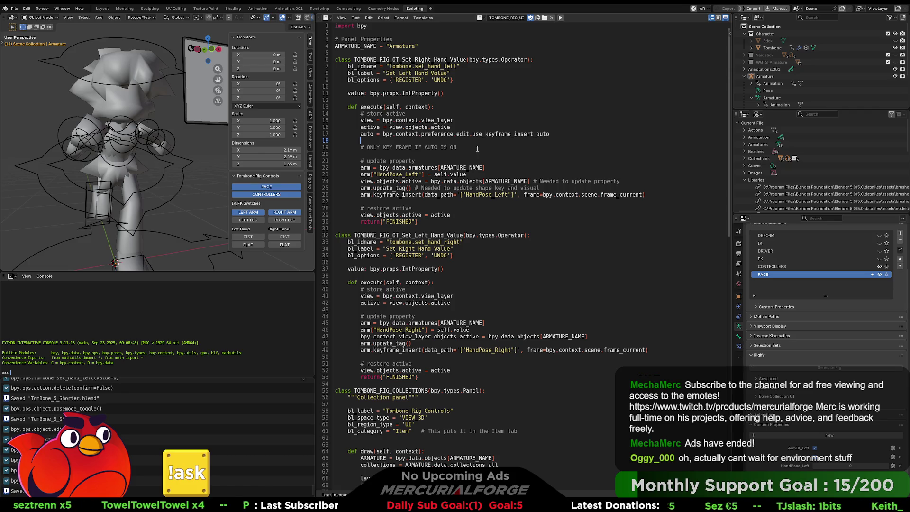
pyautogui.click(478, 148)
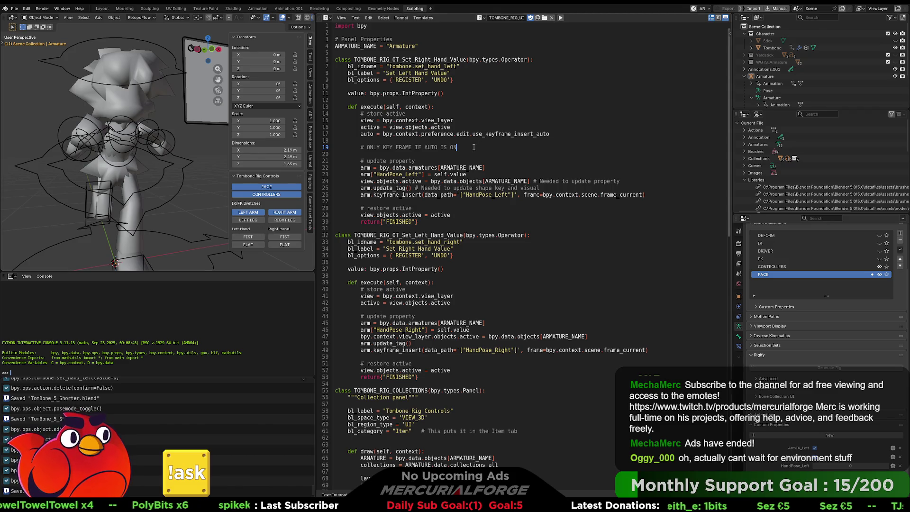
pyautogui.moveTo(457, 147); pyautogui.dragTo(360, 147)
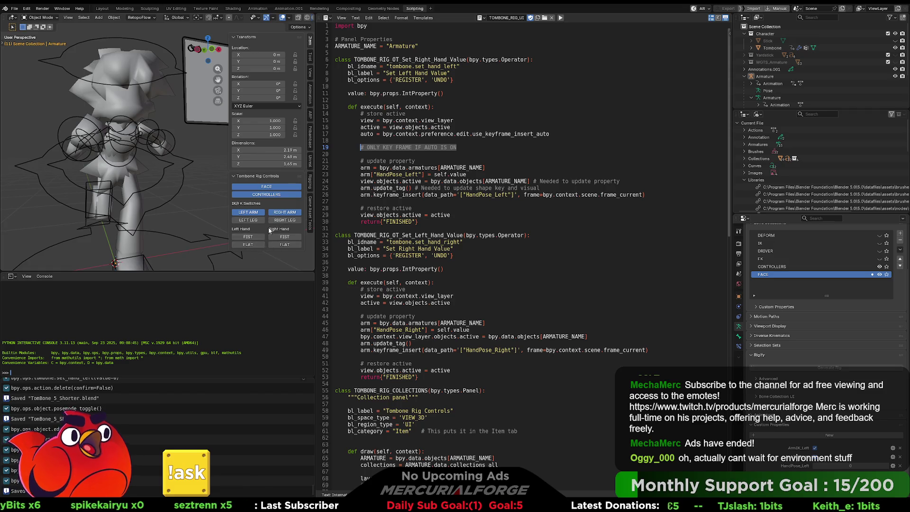
pyautogui.click(469, 148)
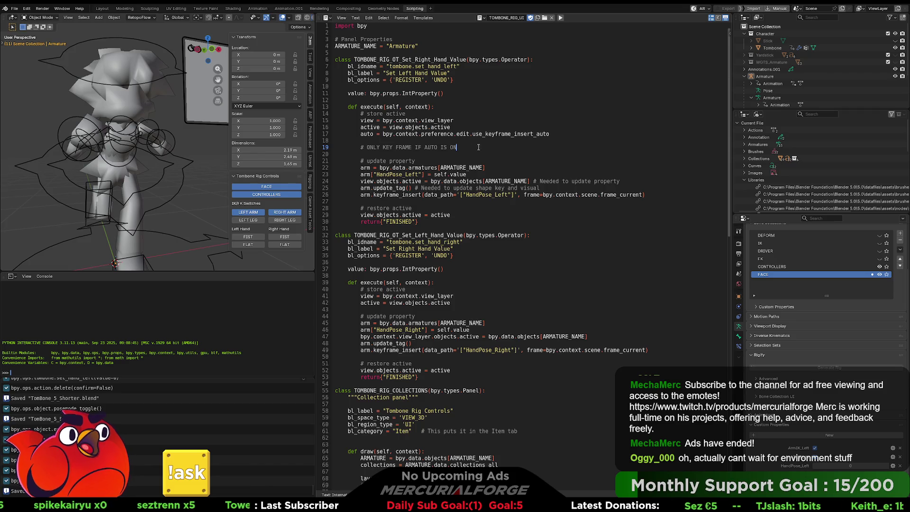
pyautogui.press('Return')
pyautogui.write('# O')
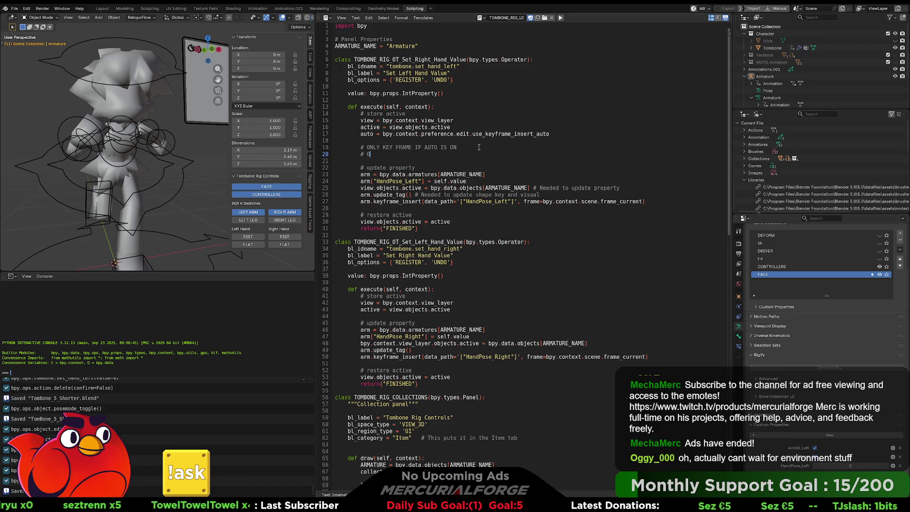
pyautogui.write('r check box')
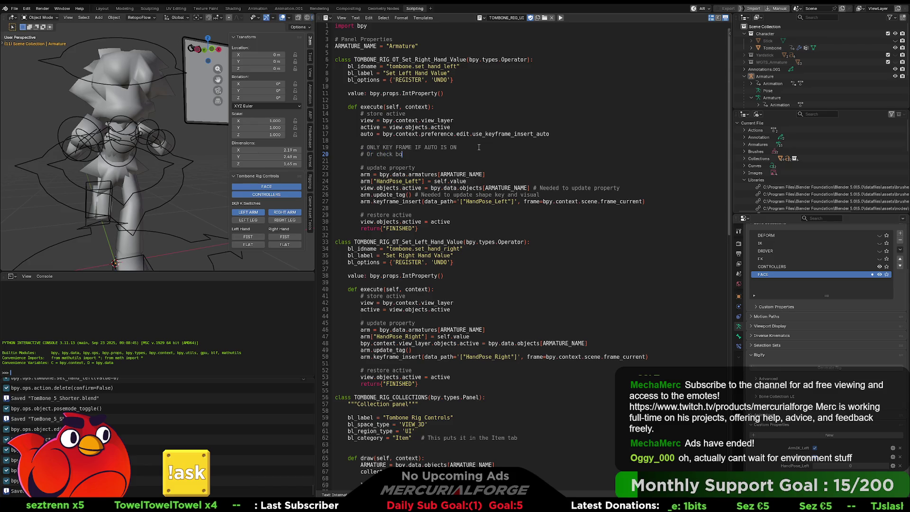
pyautogui.hotkey('ctrl', 's')
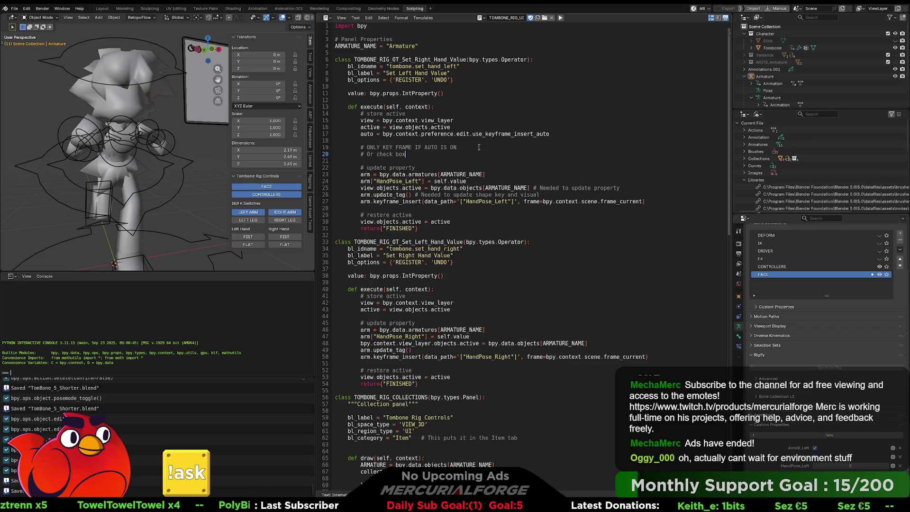